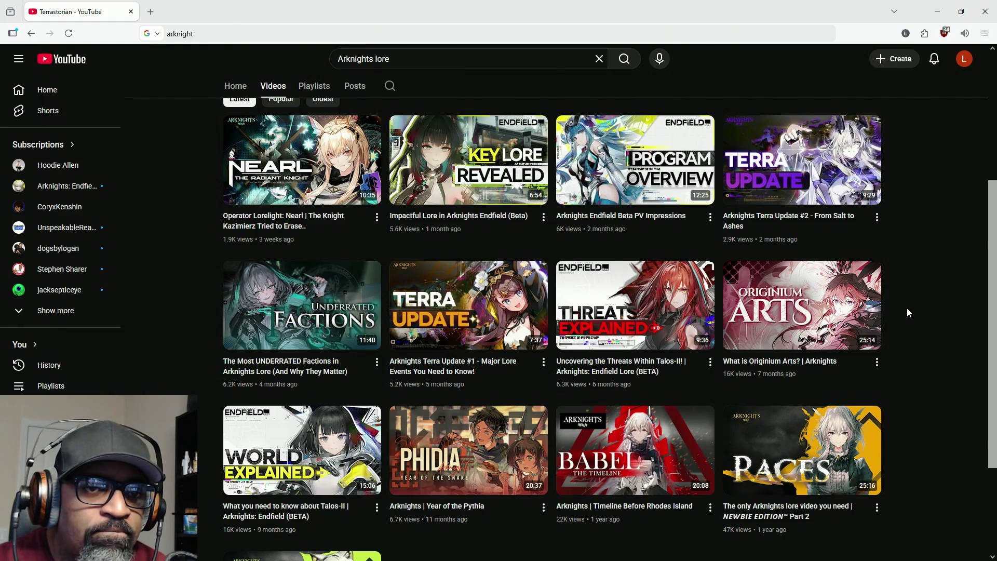
Scroll the Terrastorian Videos list until the 'NEWBIE EDITION Part 1' thumbnail is visible.
{"action": "scroll", "coordinate": [322, 370], "scroll_direction": "down", "scroll_amount": 2}
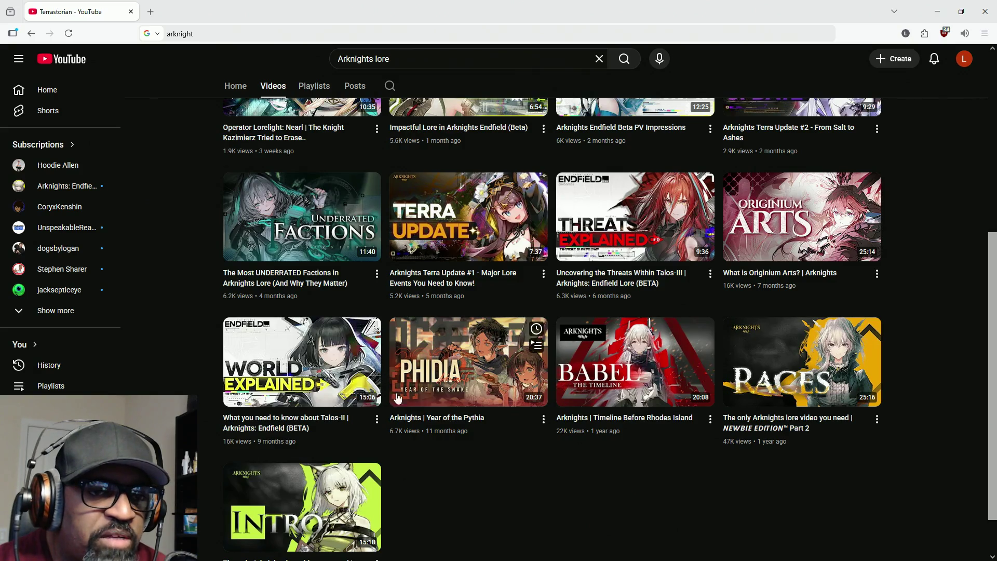
{"action": "scroll", "coordinate": [344, 394], "scroll_direction": "down", "scroll_amount": 1}
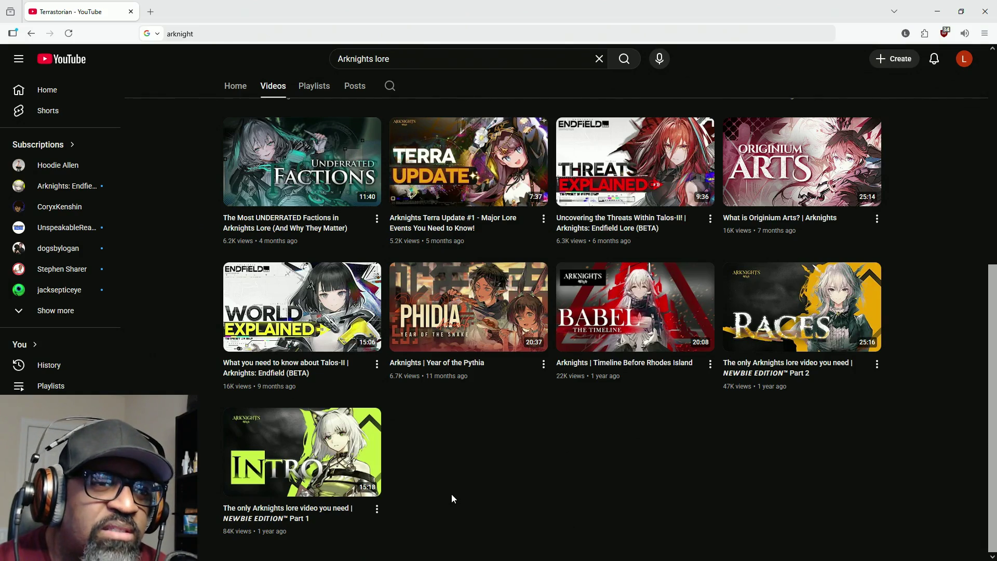
{"action": "scroll", "coordinate": [471, 338], "scroll_direction": "up", "scroll_amount": 4}
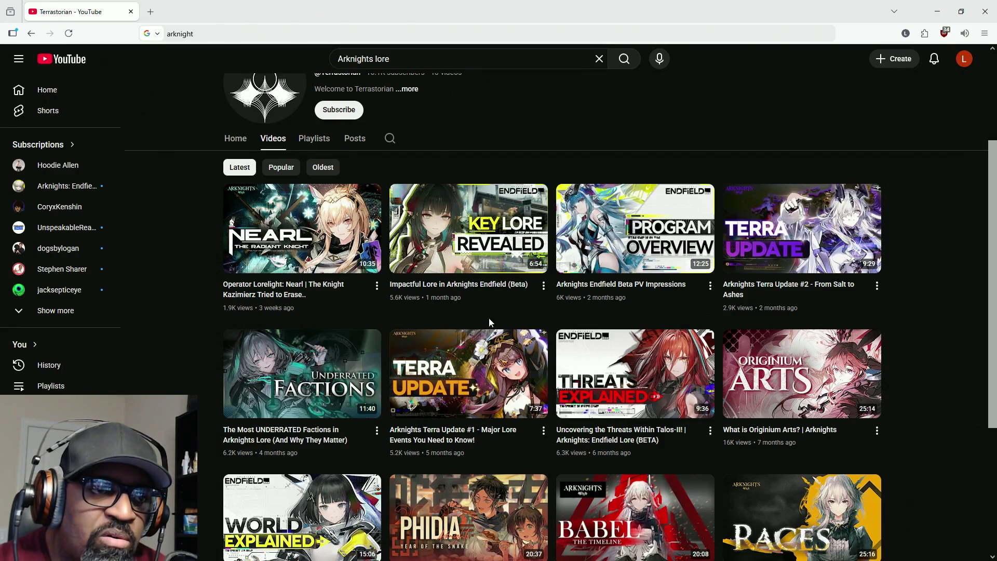
{"action": "scroll", "coordinate": [491, 322], "scroll_direction": "down", "scroll_amount": 4}
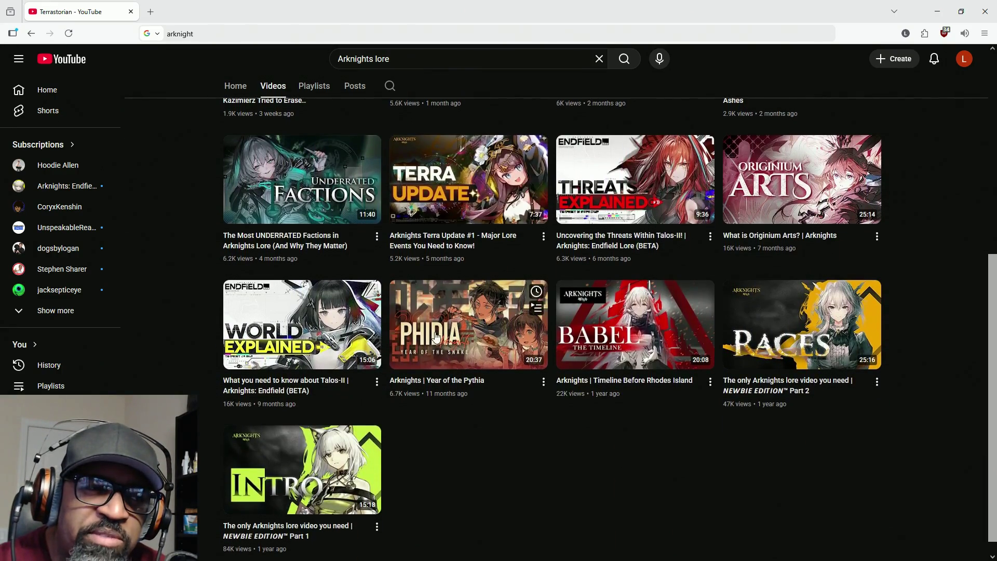
{"action": "scroll", "coordinate": [436, 338], "scroll_direction": "up", "scroll_amount": 2}
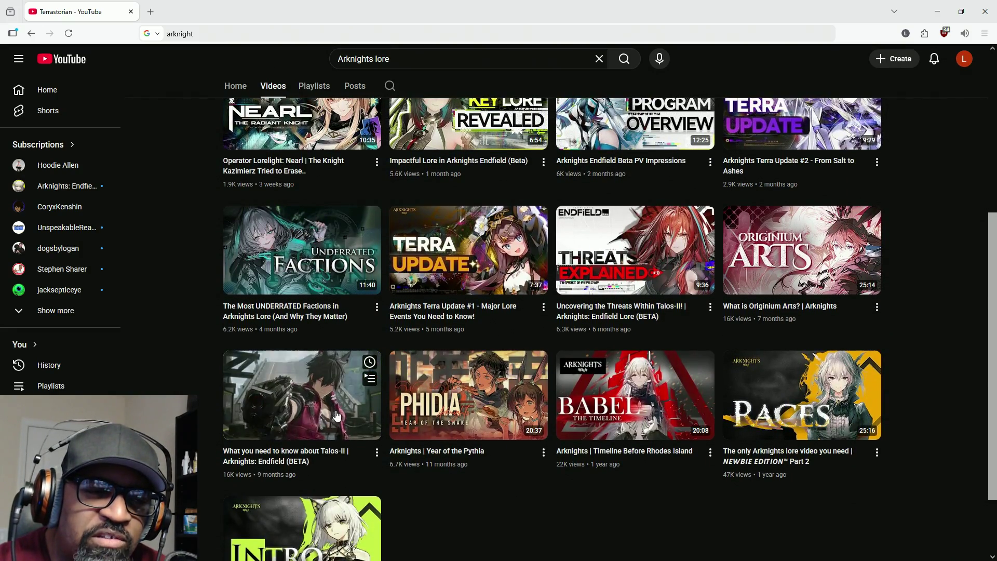
{"action": "scroll", "coordinate": [343, 460], "scroll_direction": "down", "scroll_amount": 2}
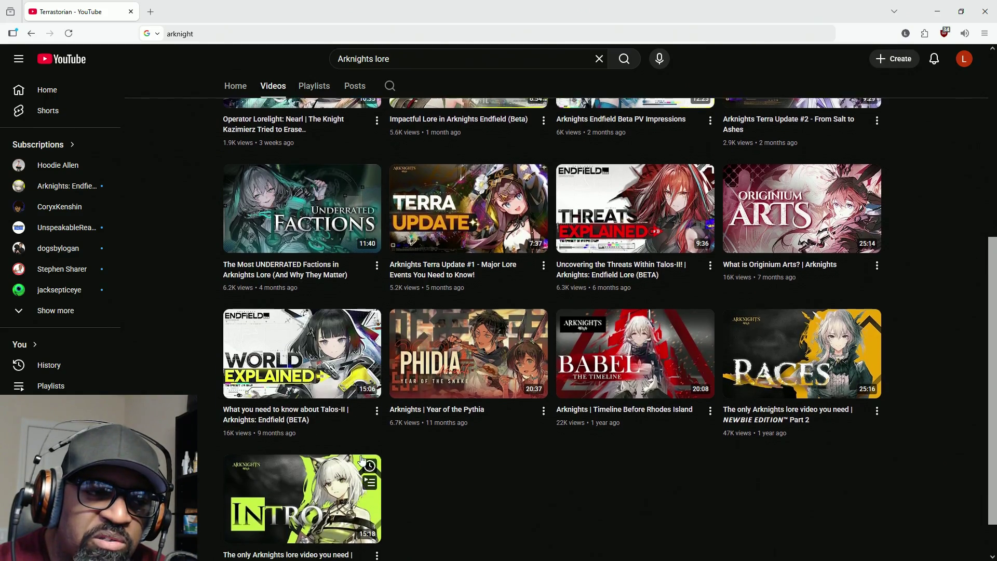
{"action": "scroll", "coordinate": [363, 460], "scroll_direction": "down", "scroll_amount": 1}
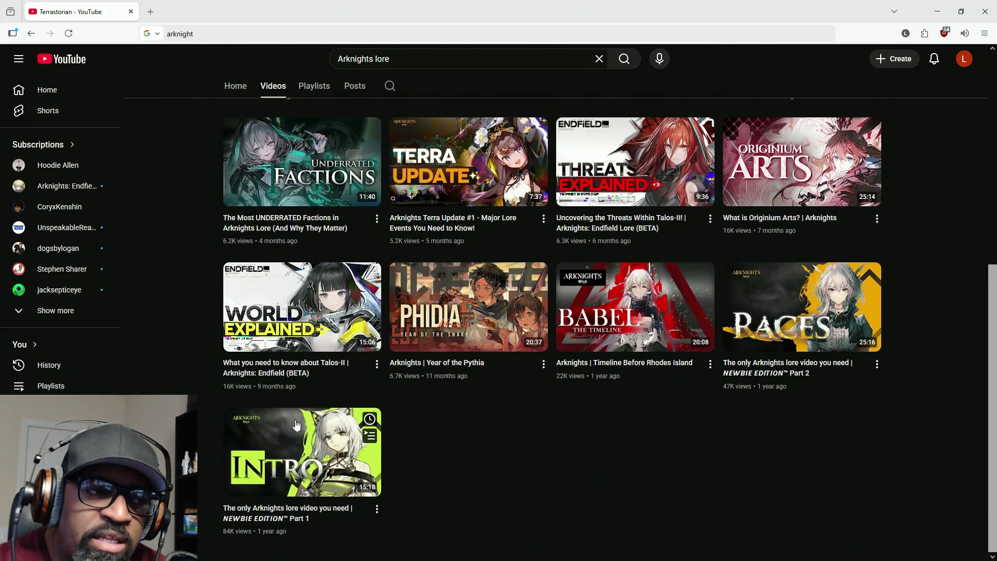
{"action": "mouse_move", "coordinate": [326, 328]}
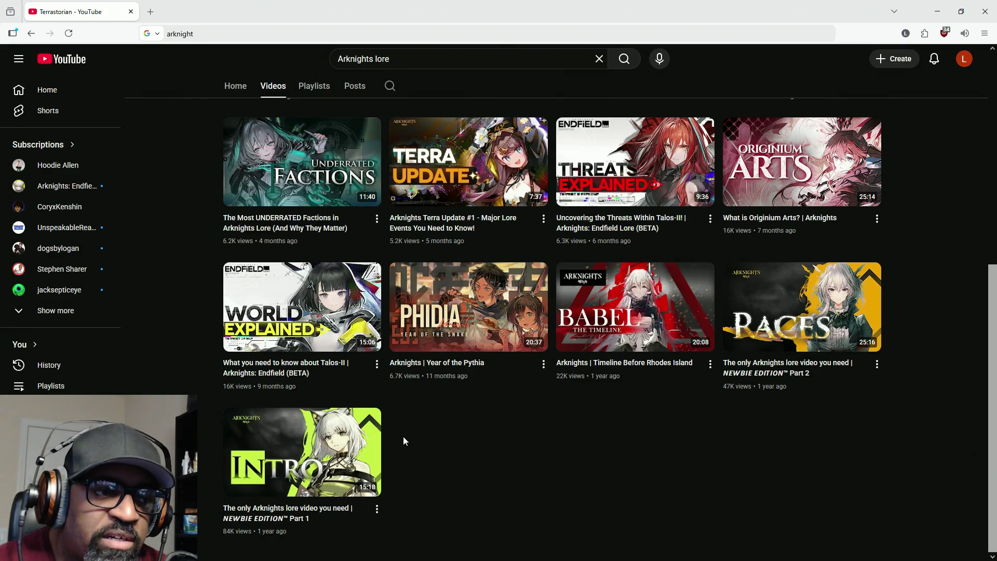
Open the Part 1 lore video in a background tab, then un-maximize the browser to reveal Epic Games Launcher.
{"action": "right_click", "coordinate": [331, 447]}
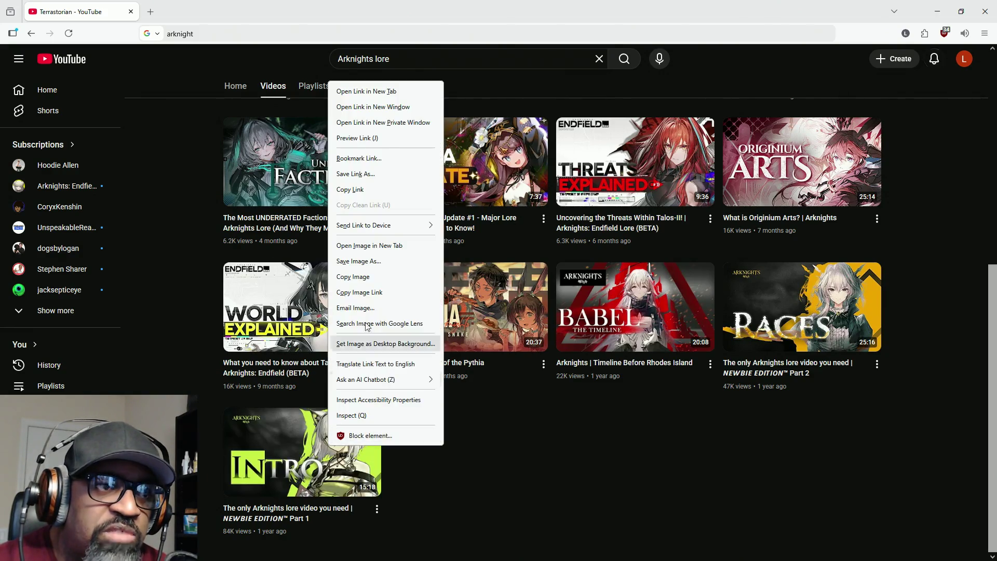
{"action": "left_click", "coordinate": [403, 96]}
{"action": "mouse_move", "coordinate": [334, 502]}
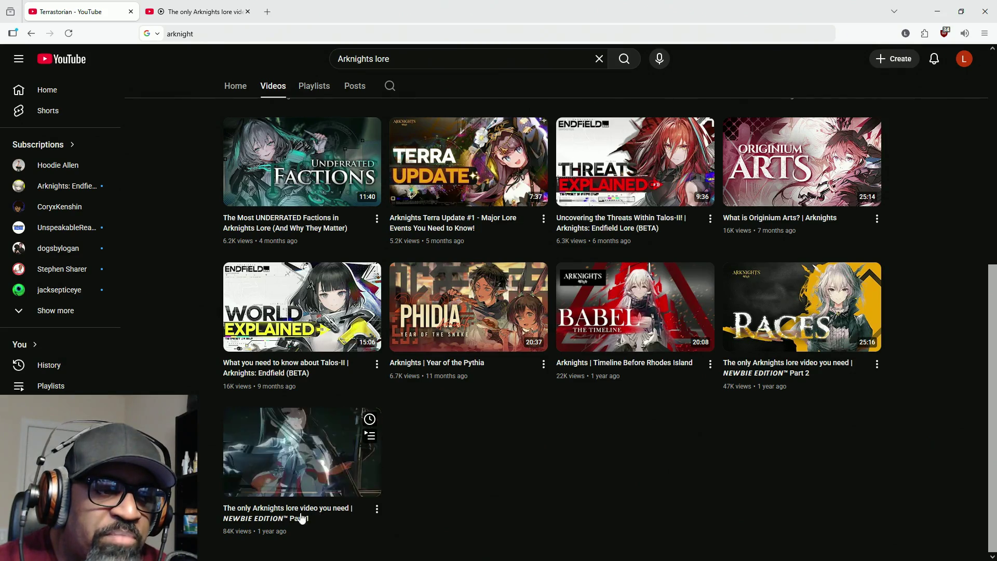
{"action": "mouse_move", "coordinate": [322, 357]}
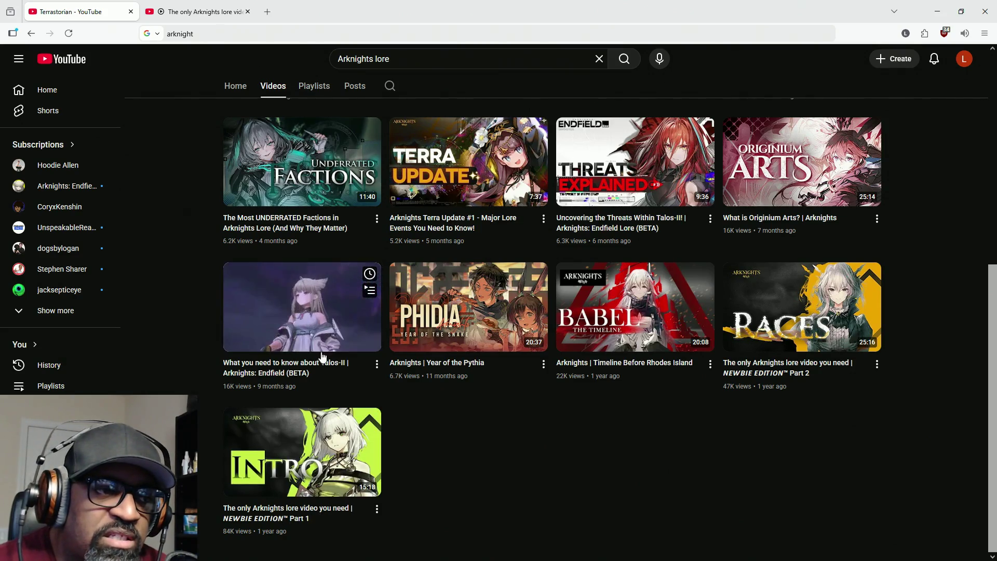
{"action": "mouse_move", "coordinate": [307, 482]}
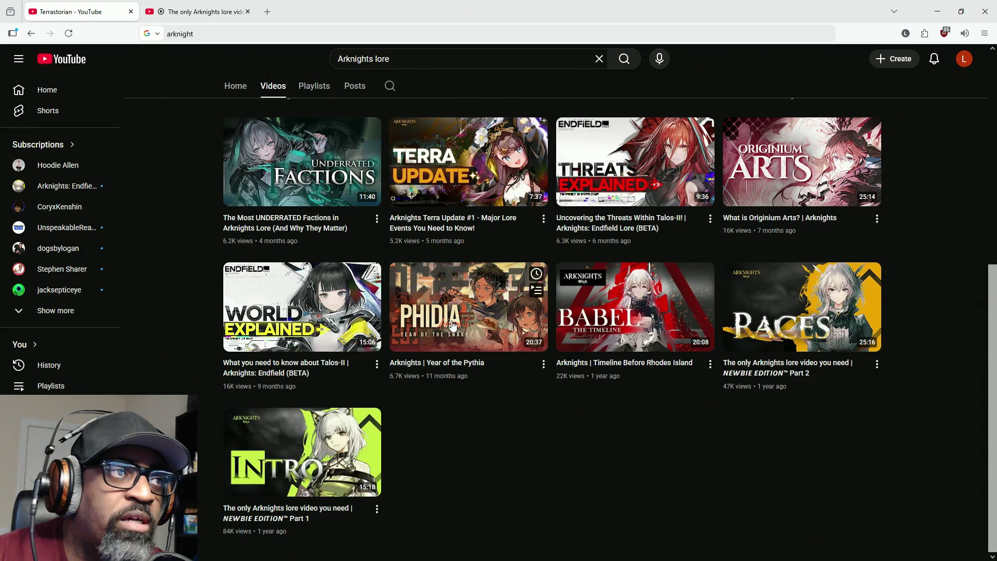
{"action": "mouse_move", "coordinate": [632, 5]}
{"action": "left_mouse_down"}
{"action": "mouse_move", "coordinate": [622, 84]}
{"action": "mouse_move", "coordinate": [454, 379]}
{"action": "left_mouse_up"}
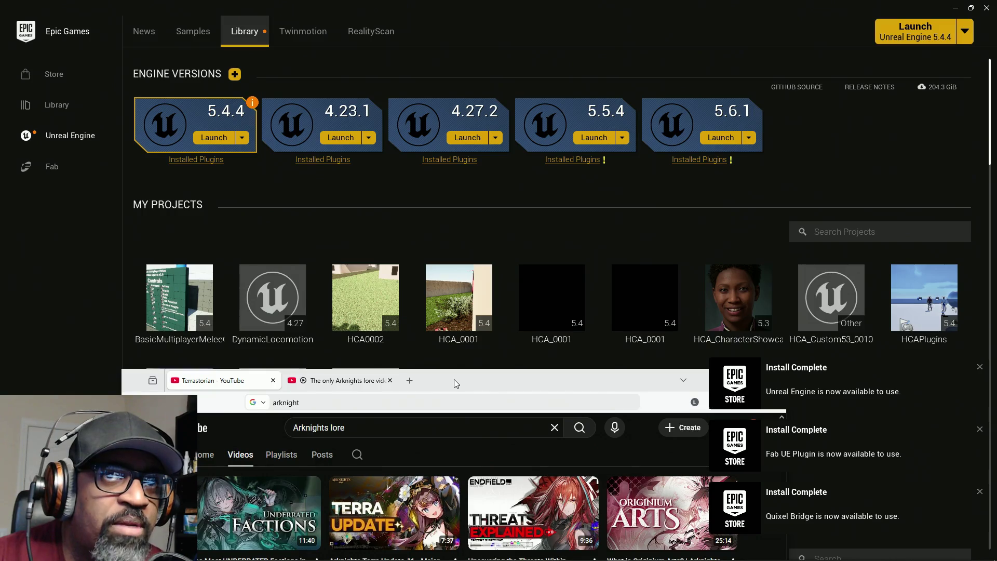
Drag the browser back to the top so the lore videos page covers the Epic Games Launcher.
{"action": "mouse_move", "coordinate": [454, 378]}
{"action": "left_mouse_down"}
{"action": "mouse_move", "coordinate": [423, 178]}
{"action": "mouse_move", "coordinate": [463, 5]}
{"action": "left_mouse_up"}
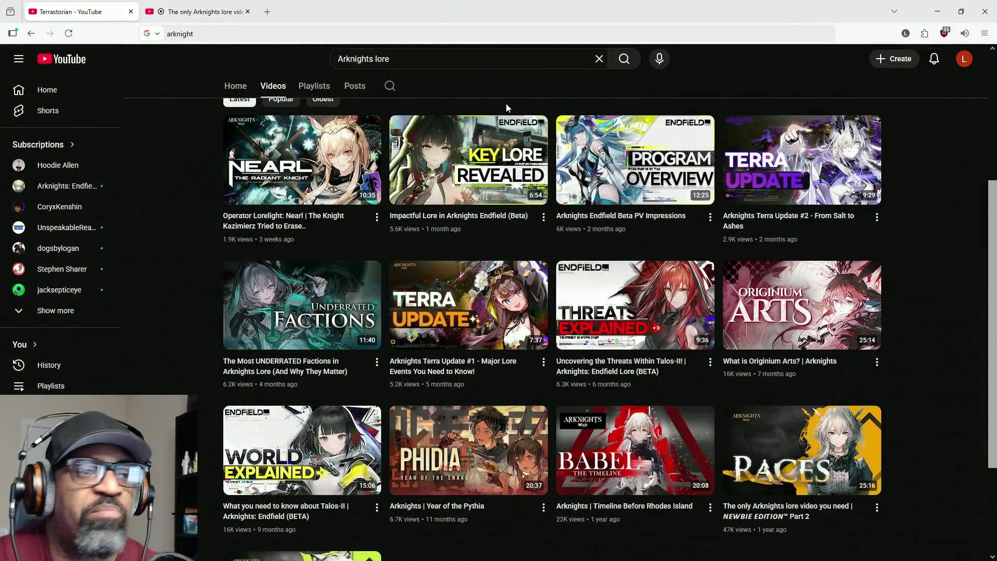
{"action": "mouse_move", "coordinate": [214, 23]}
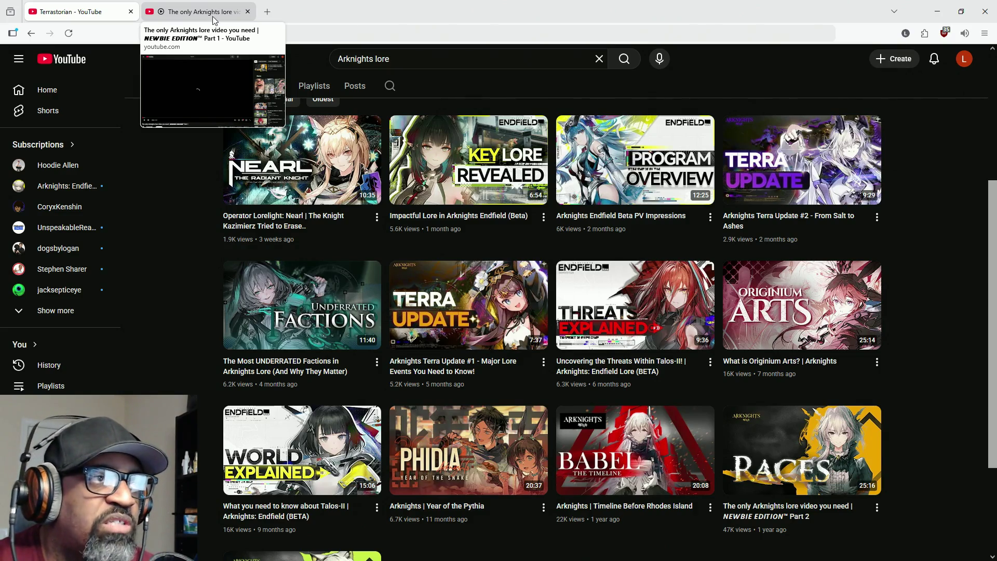
Switch to the Part 1 video tab, set its quality to 720p60, and go full screen.
{"action": "left_click", "coordinate": [213, 18]}
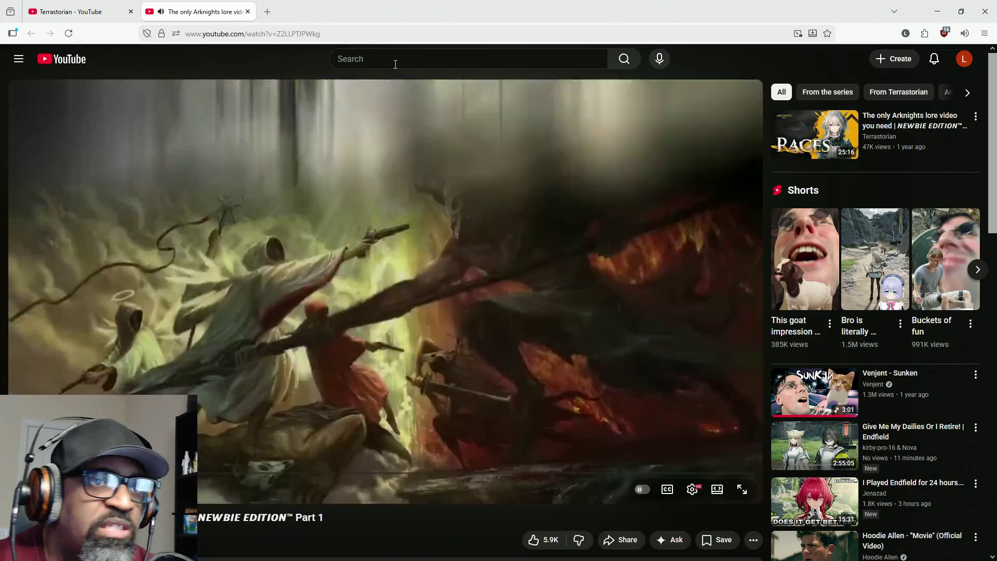
{"action": "left_click", "coordinate": [404, 405]}
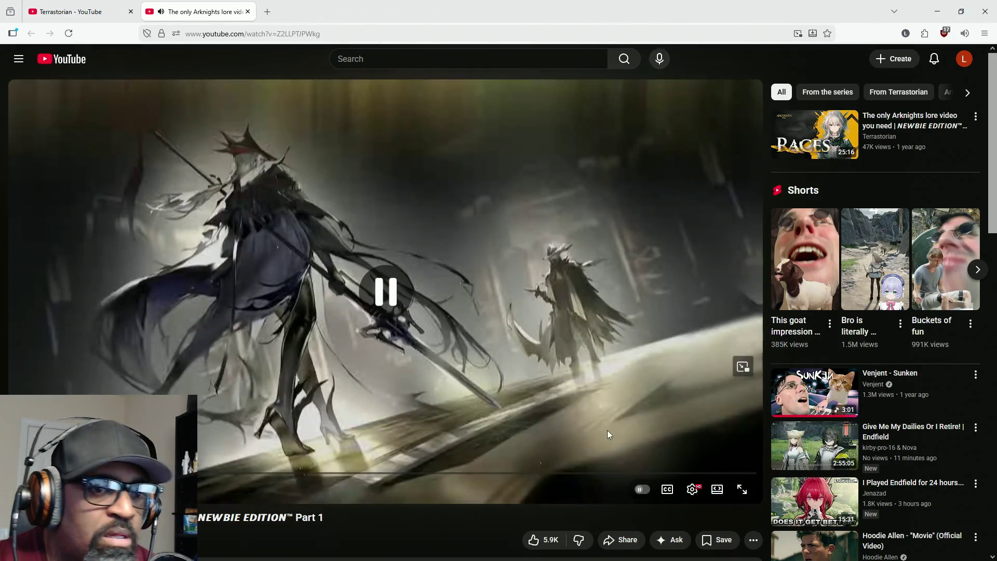
{"action": "left_click", "coordinate": [692, 489]}
{"action": "left_click", "coordinate": [696, 455]}
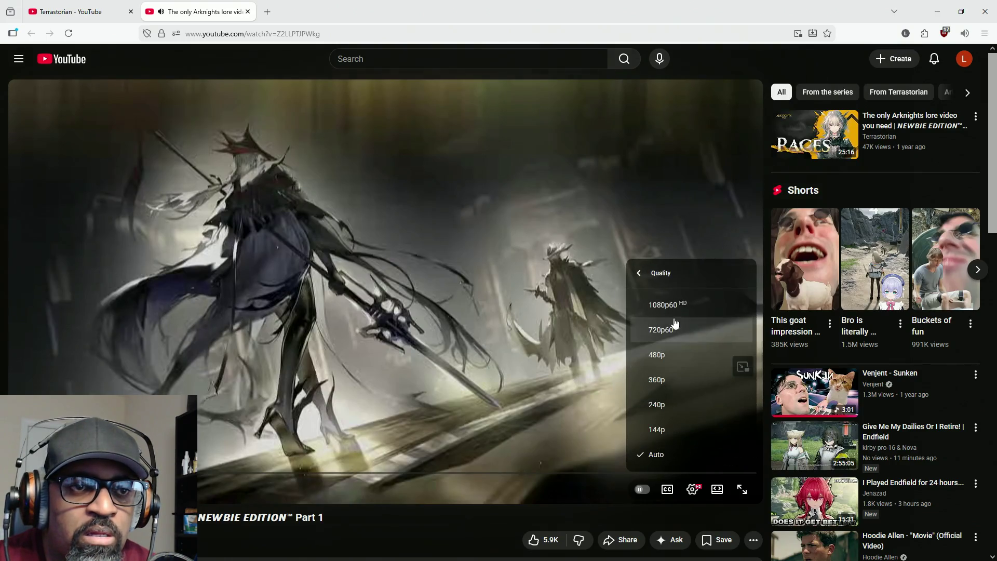
{"action": "left_click", "coordinate": [675, 324]}
{"action": "left_click", "coordinate": [742, 489]}
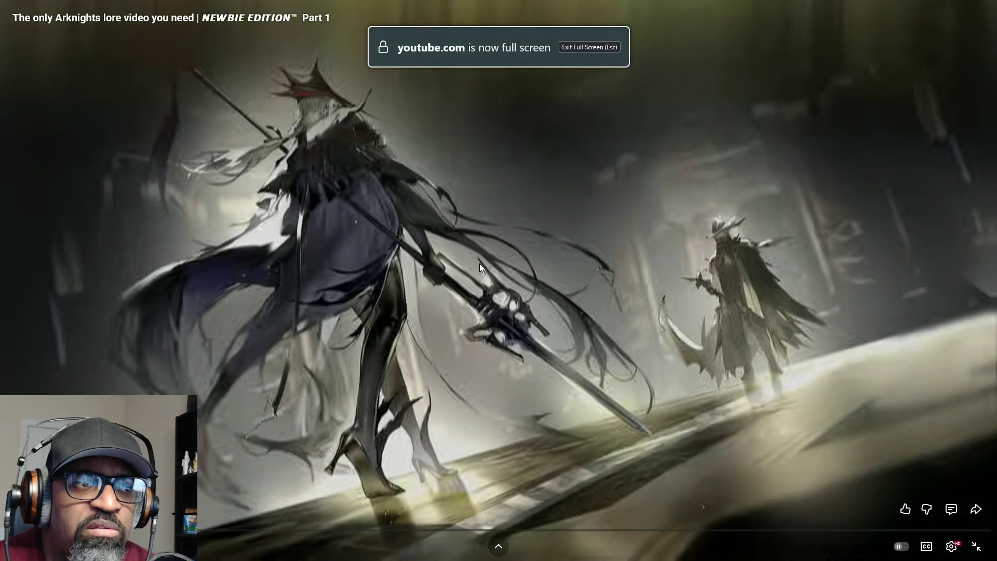
Unpause the Newbie Edition Part 1 video so it keeps playing full screen.
{"action": "left_click", "coordinate": [467, 262]}
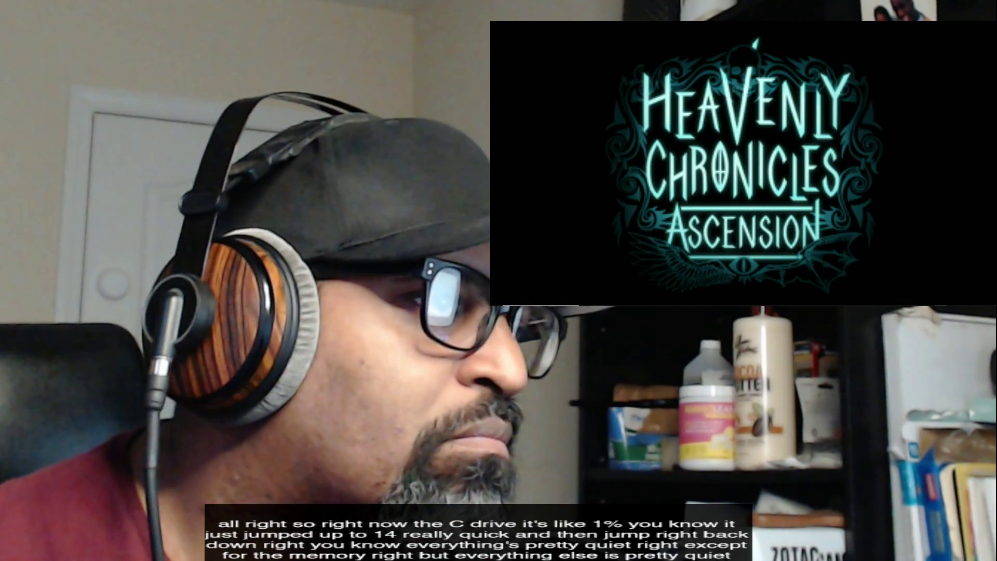
Bring Firefox to the front so the Arknights lore video shows in the webcam scene.
{"action": "mouse_move", "coordinate": [767, 295]}
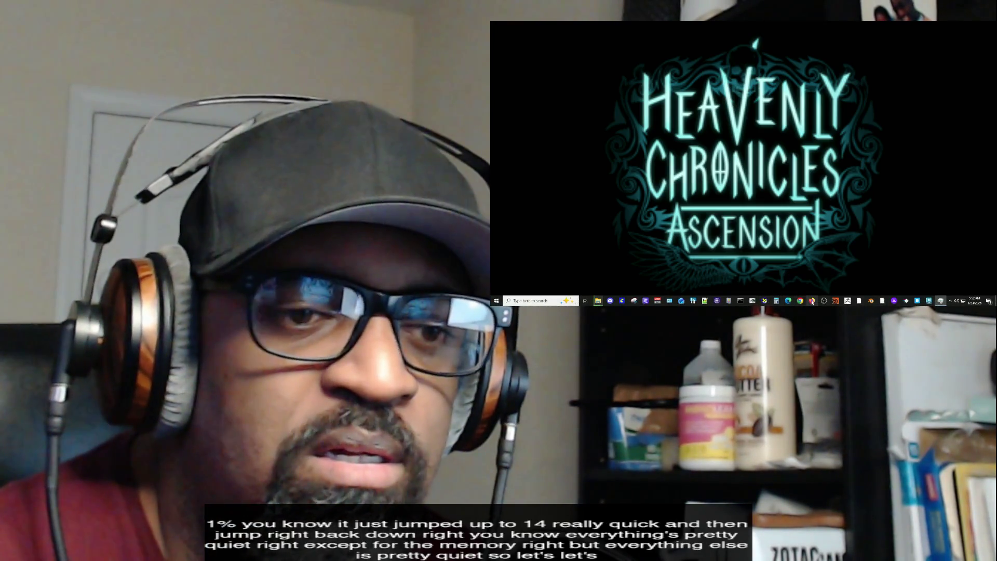
{"action": "left_click", "coordinate": [812, 301]}
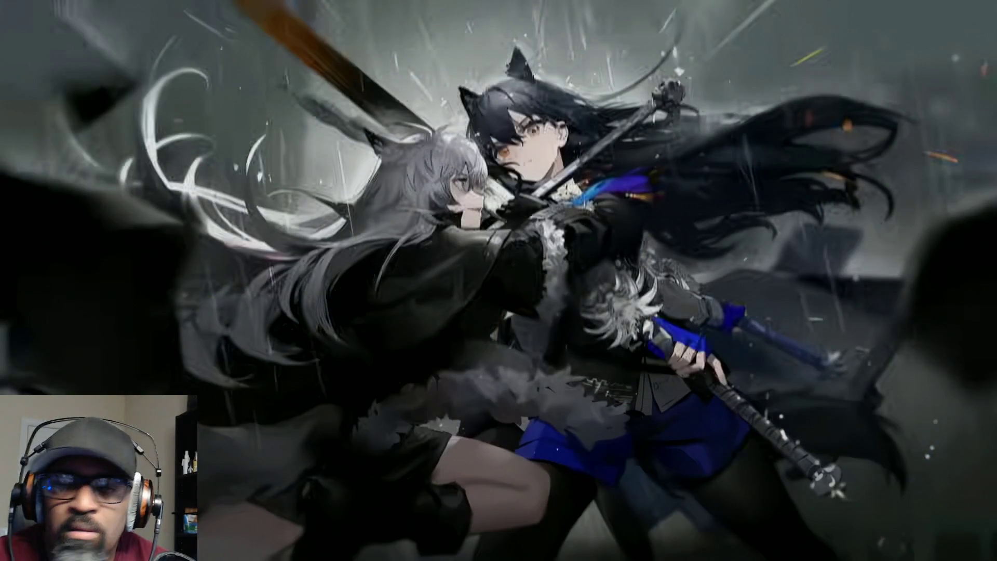
{"action": "mouse_move", "coordinate": [575, 349]}
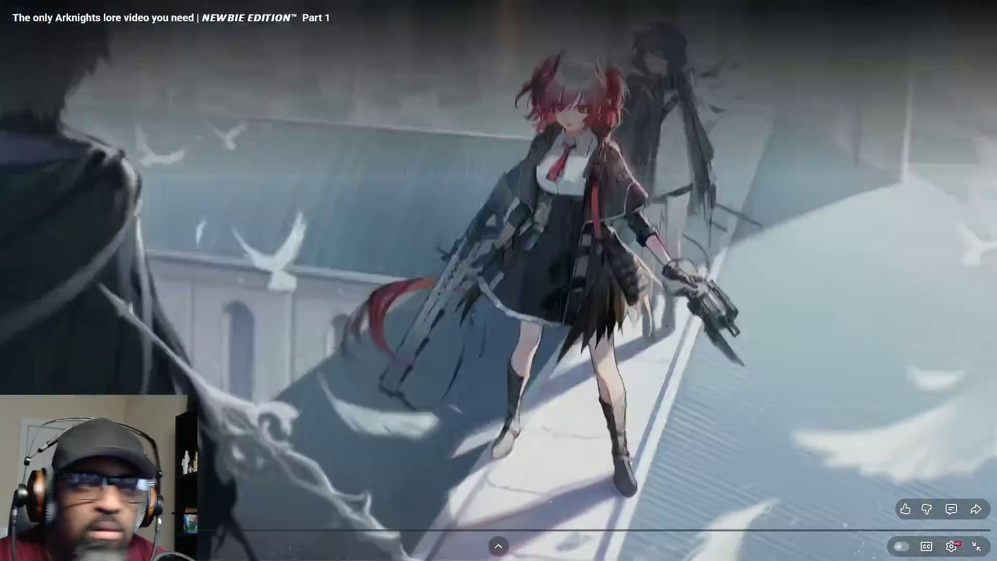
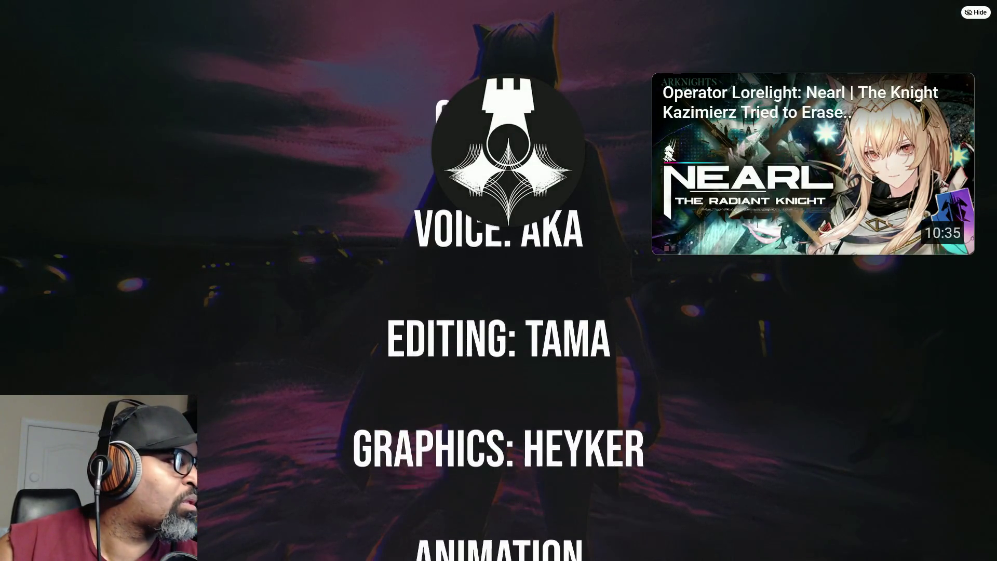
Switch from the fullscreen credits video to Task Manager's Performance tab showing CPU usage.
{"action": "key", "text": "alt+Tab"}
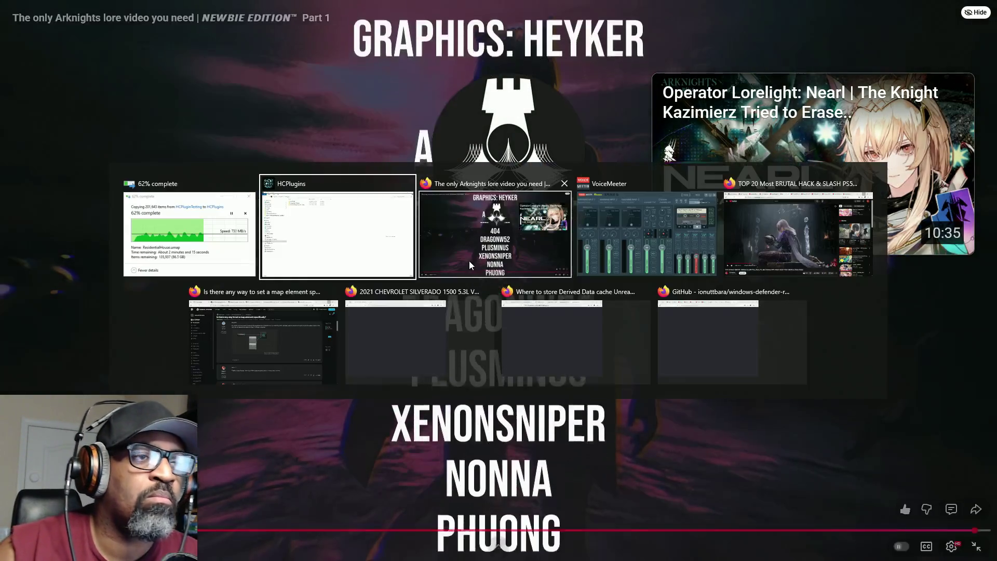
{"action": "left_click", "coordinate": [455, 261]}
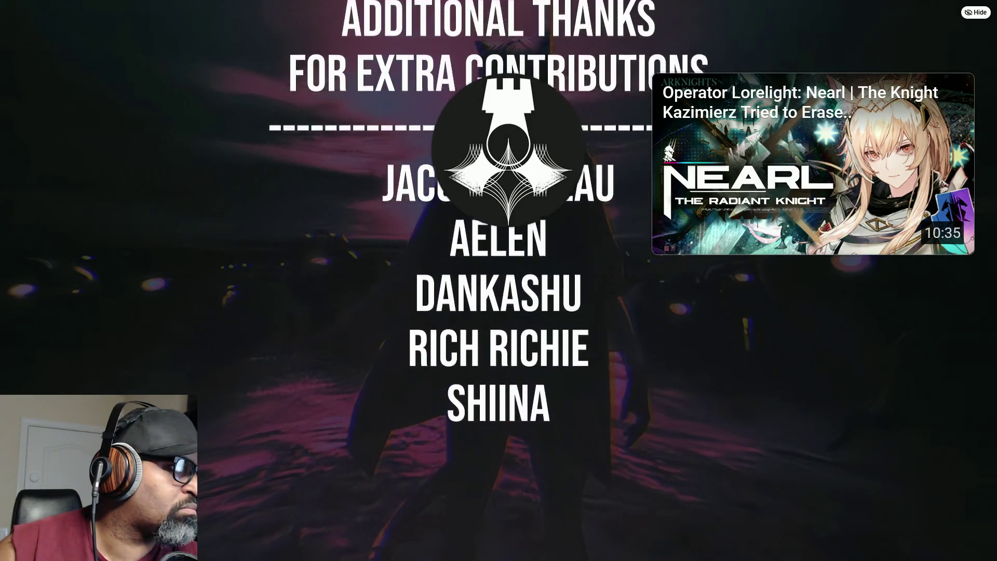
{"action": "key", "text": "alt+Tab"}
{"action": "mouse_move", "coordinate": [454, 205]}
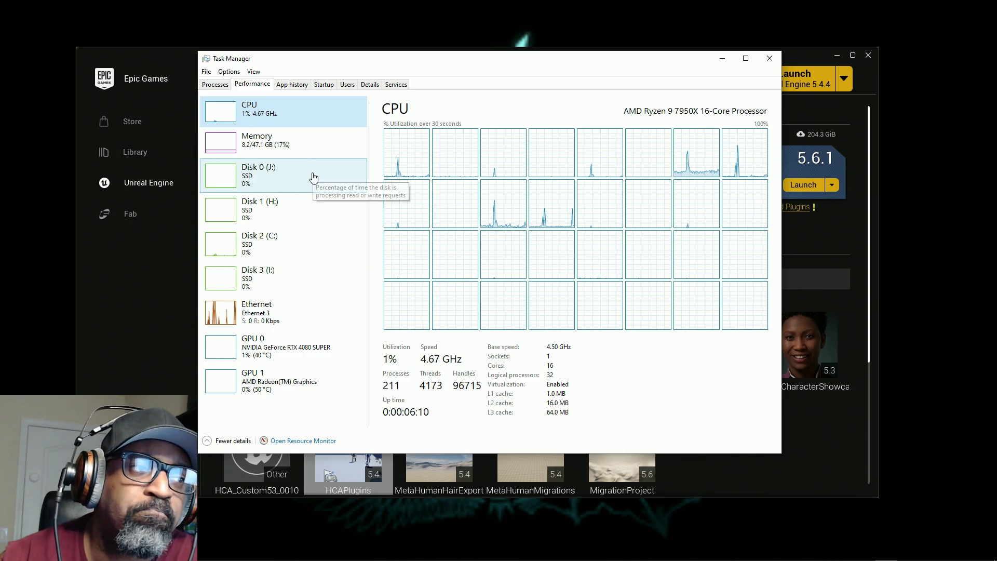
Minimize Task Manager, then maximize and restore the Epic Games Launcher on its Library page.
{"action": "left_click", "coordinate": [722, 58]}
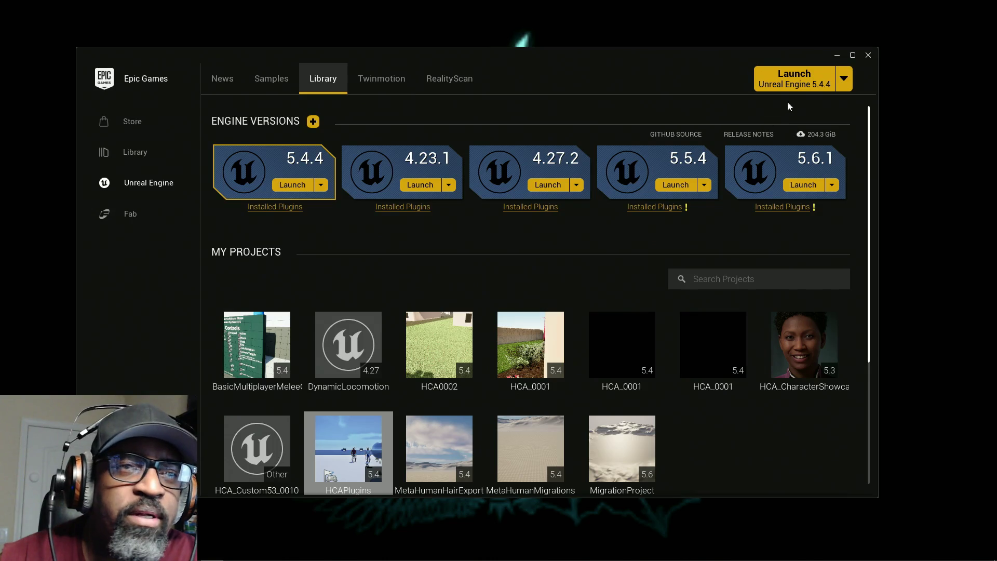
{"action": "left_click", "coordinate": [852, 56]}
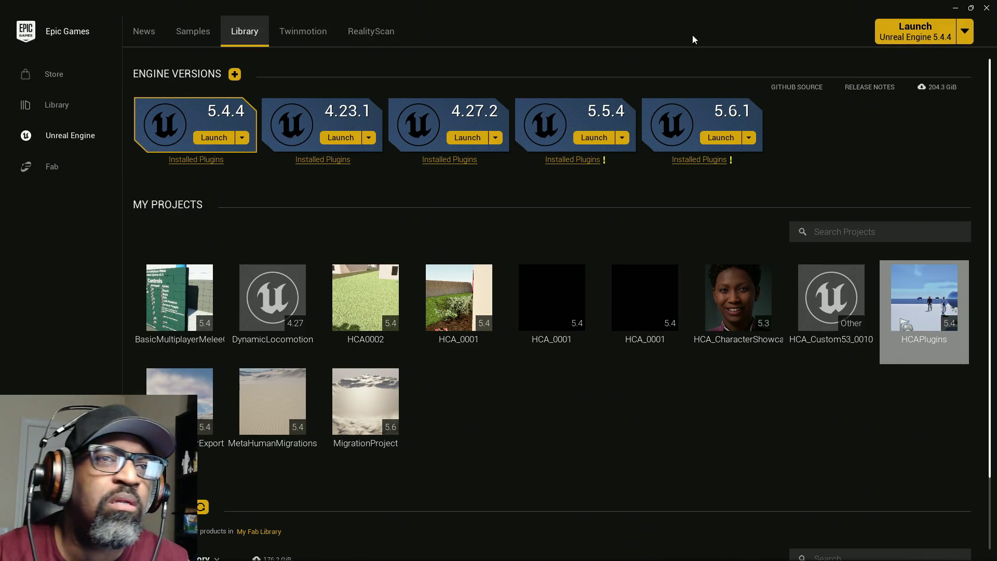
{"action": "double_click", "coordinate": [715, 13]}
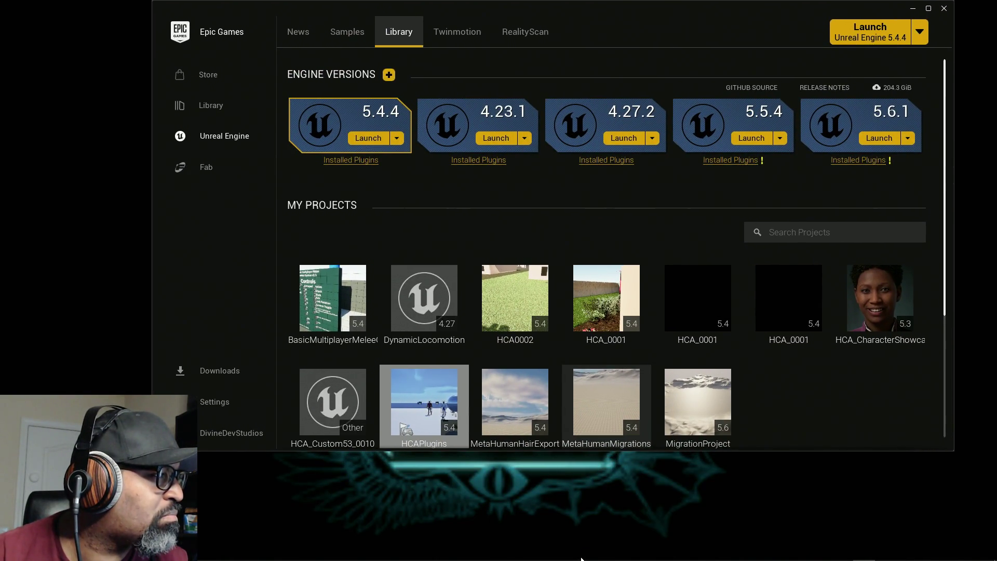
{"action": "mouse_move", "coordinate": [582, 559]}
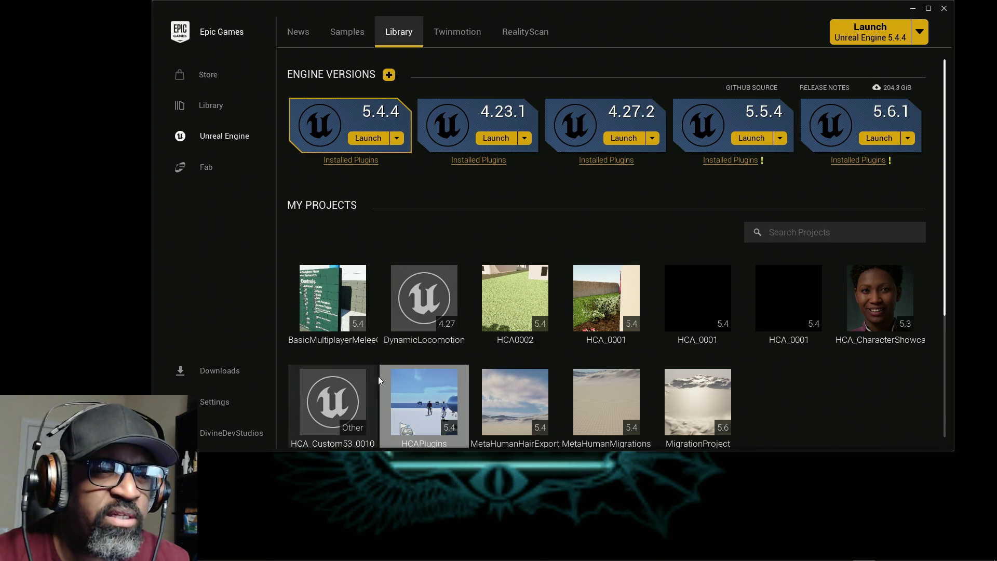
Leave the Heavenly Chronicles Ascension wallpaper showing with the launcher out of the way.
{"action": "mouse_move", "coordinate": [418, 402]}
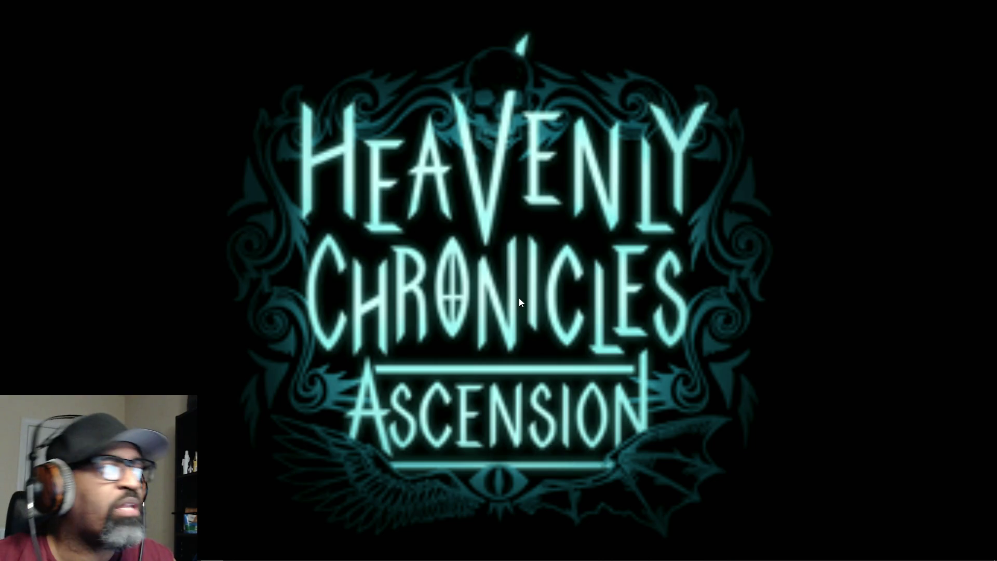
Bring Task Manager forward and switch its Performance view from CPU to Memory.
{"action": "key", "text": "alt+Tab"}
{"action": "key", "text": "alt+Tab"}
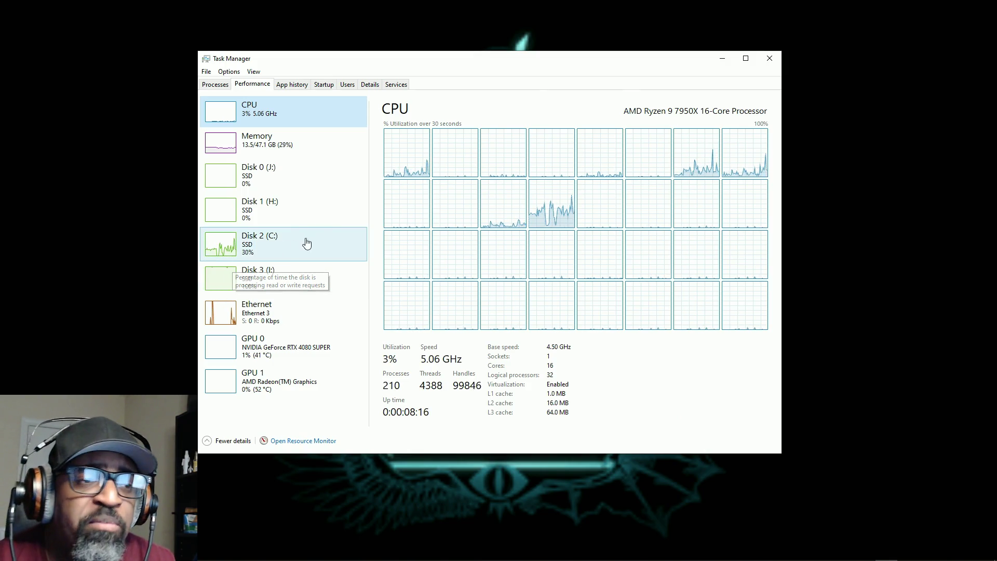
{"action": "left_click", "coordinate": [259, 144]}
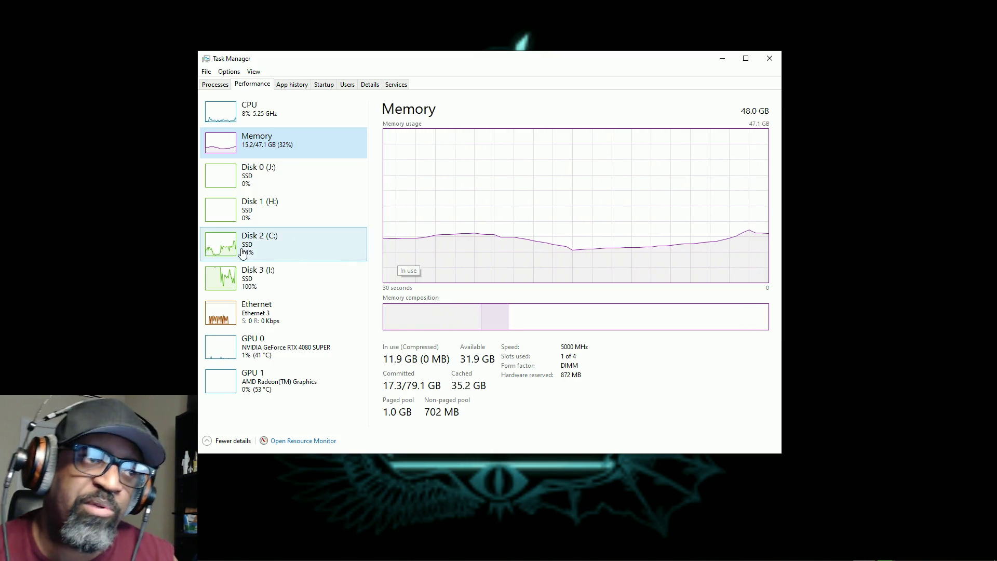
{"action": "mouse_move", "coordinate": [243, 253]}
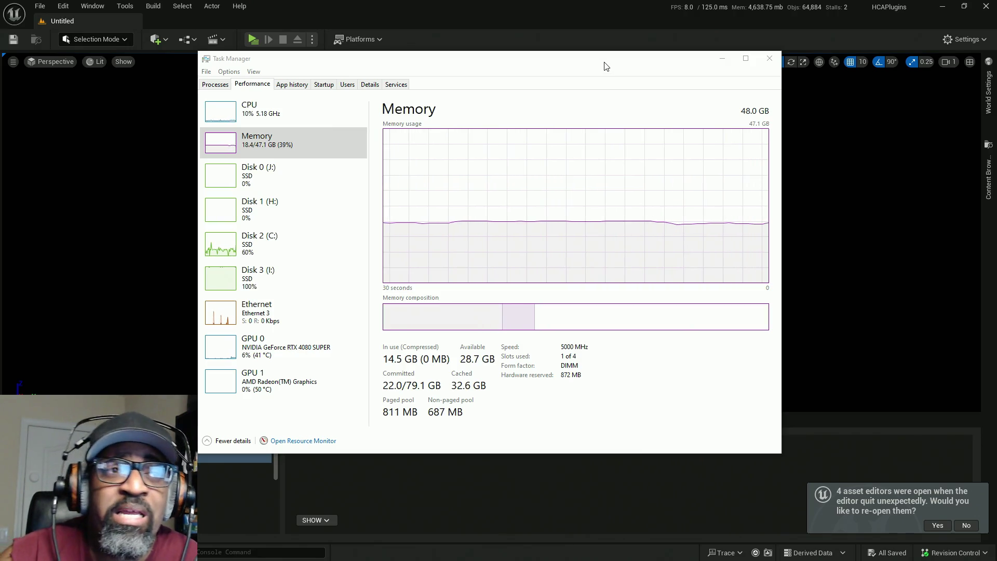
Move Task Manager aside and accept the invalid-class Blueprint warning to keep loading HCAPlugins.
{"action": "left_click_drag", "start_coordinate": [615, 65], "coordinate": [0, 146]}
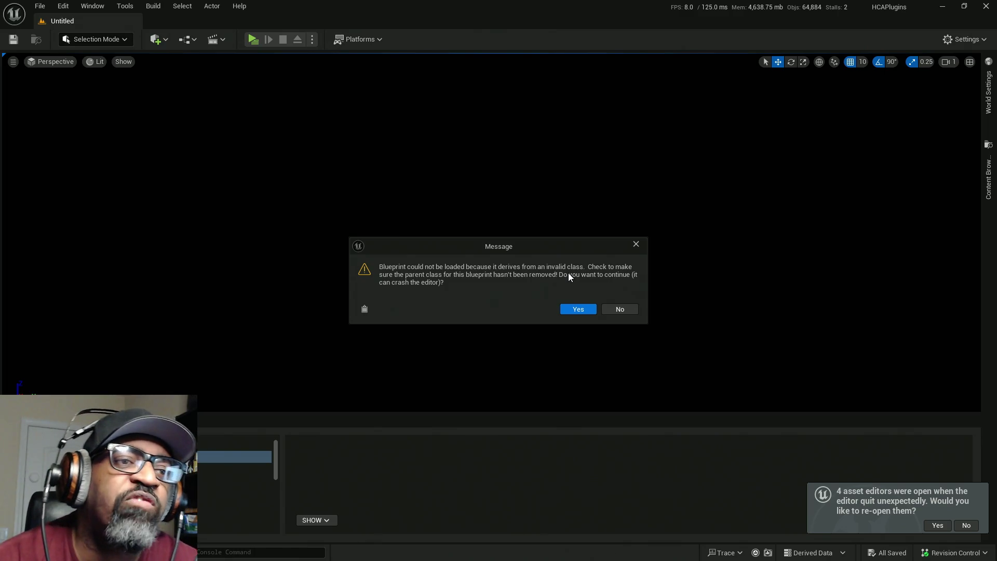
{"action": "left_click", "coordinate": [588, 310]}
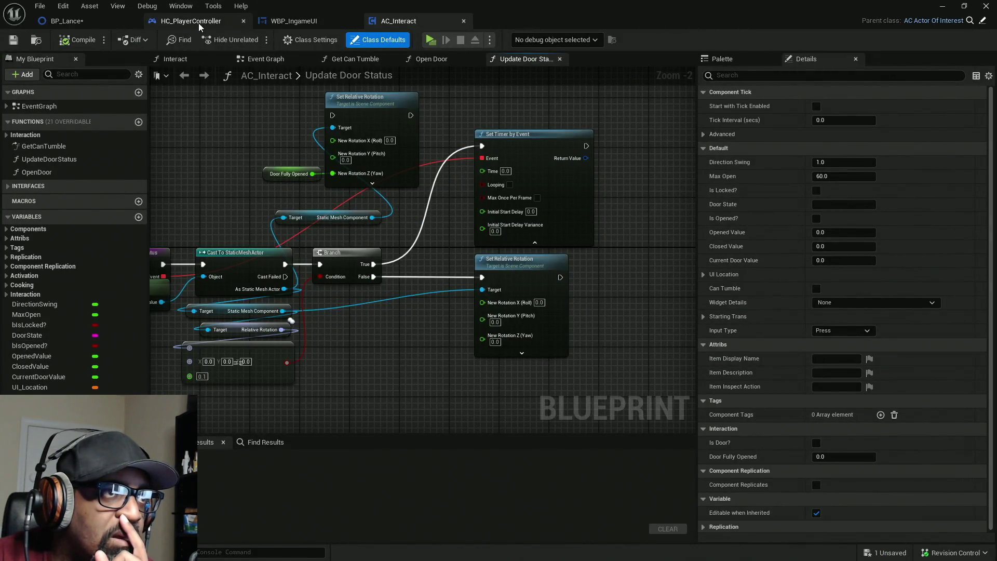
Switch to the HC_PlayerController blueprint tab.
{"action": "left_click", "coordinate": [198, 22]}
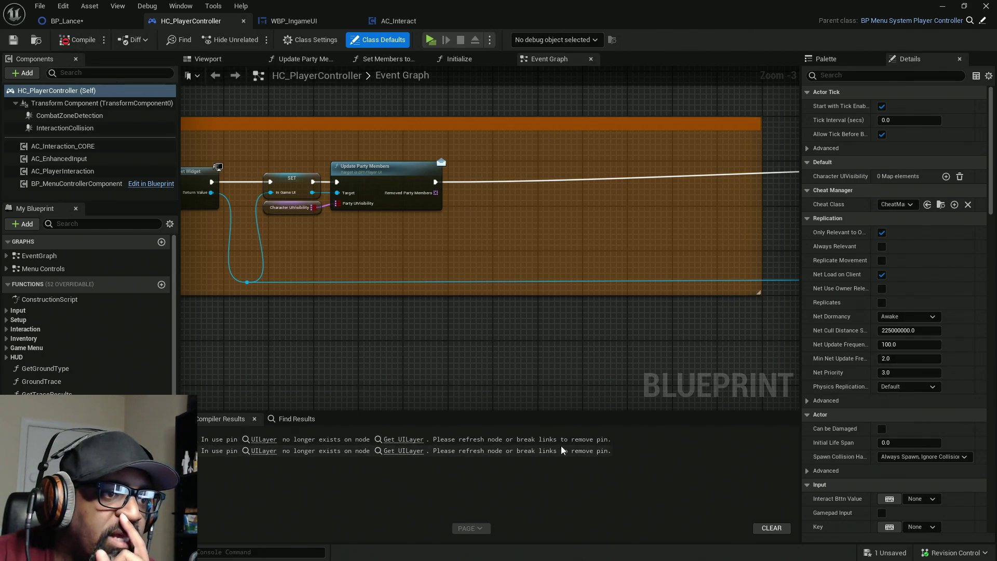
Compile HC_PlayerController, which fails on UILayer pins, and move its window aside to show the level editor.
{"action": "left_click", "coordinate": [101, 42]}
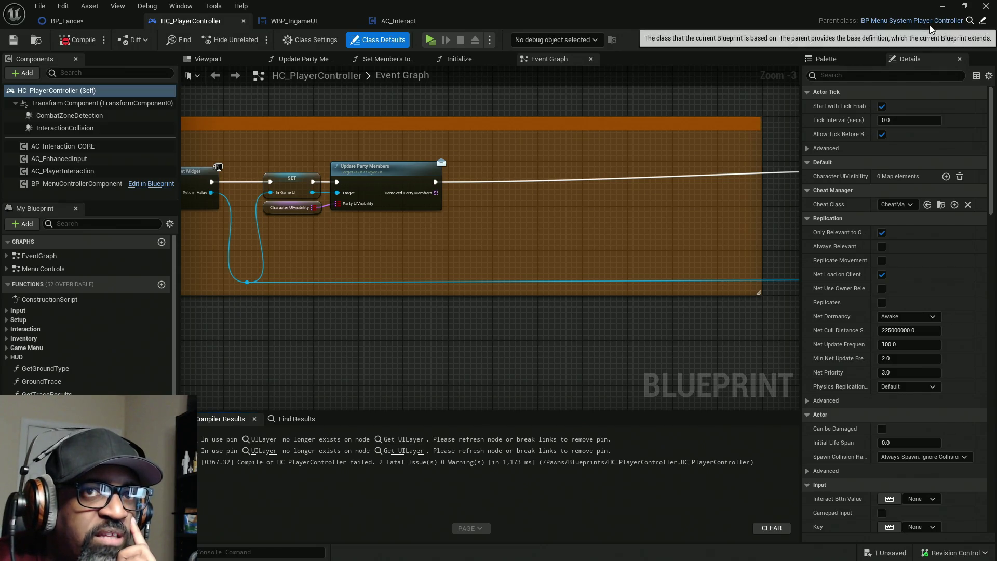
{"action": "left_click_drag", "start_coordinate": [914, 8], "coordinate": [16, 155]}
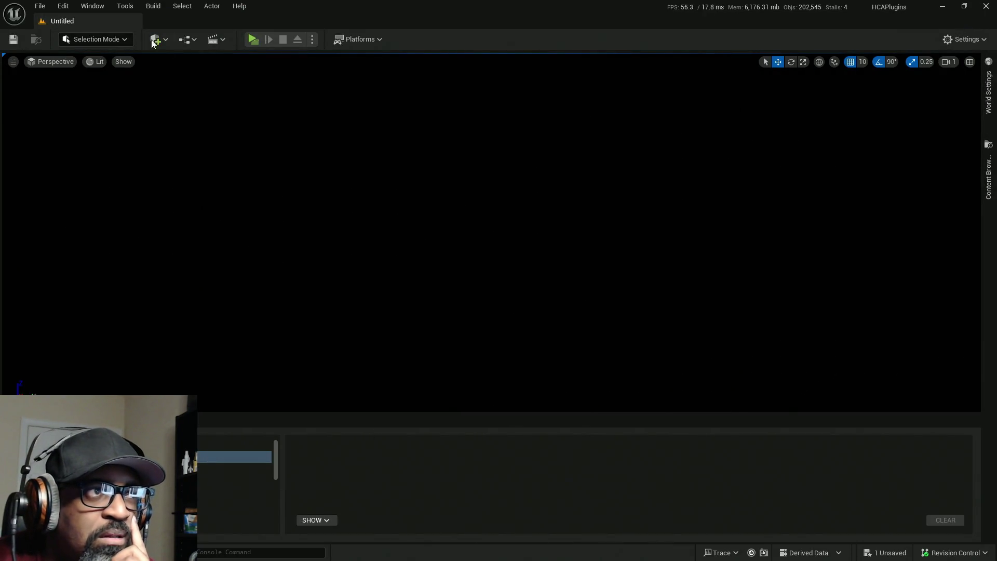
{"action": "left_click", "coordinate": [57, 13]}
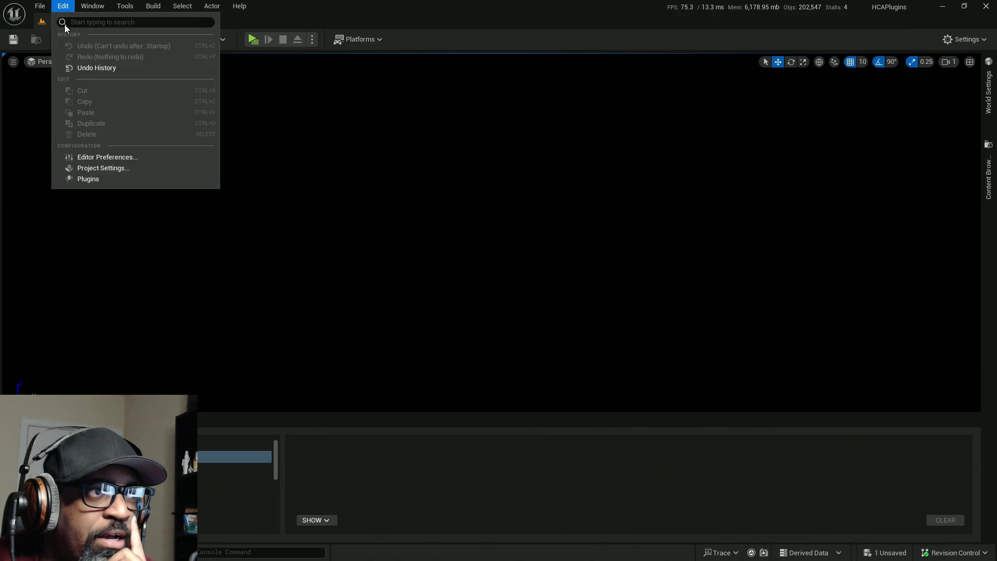
{"action": "left_click", "coordinate": [78, 178]}
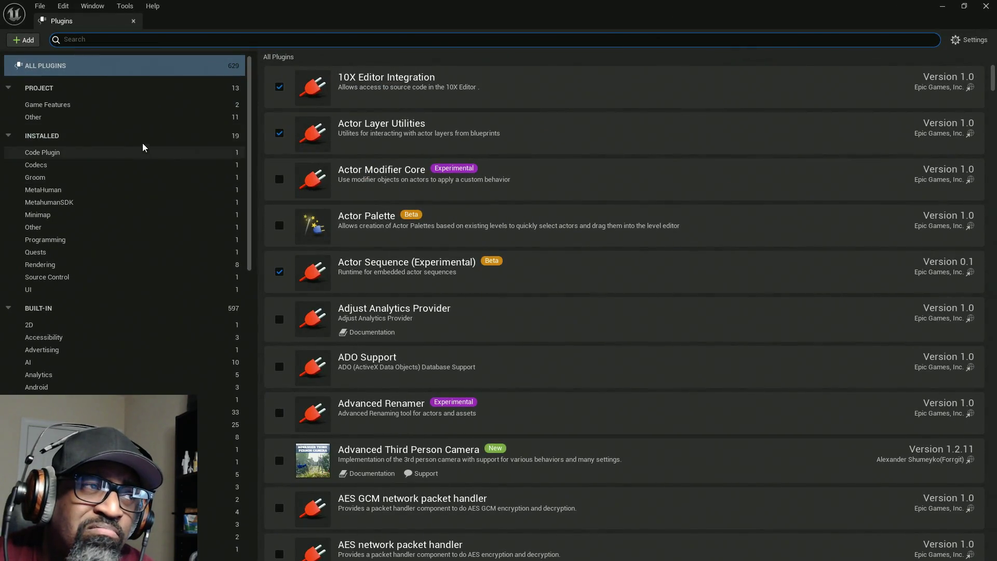
{"action": "type", "text": "mm"}
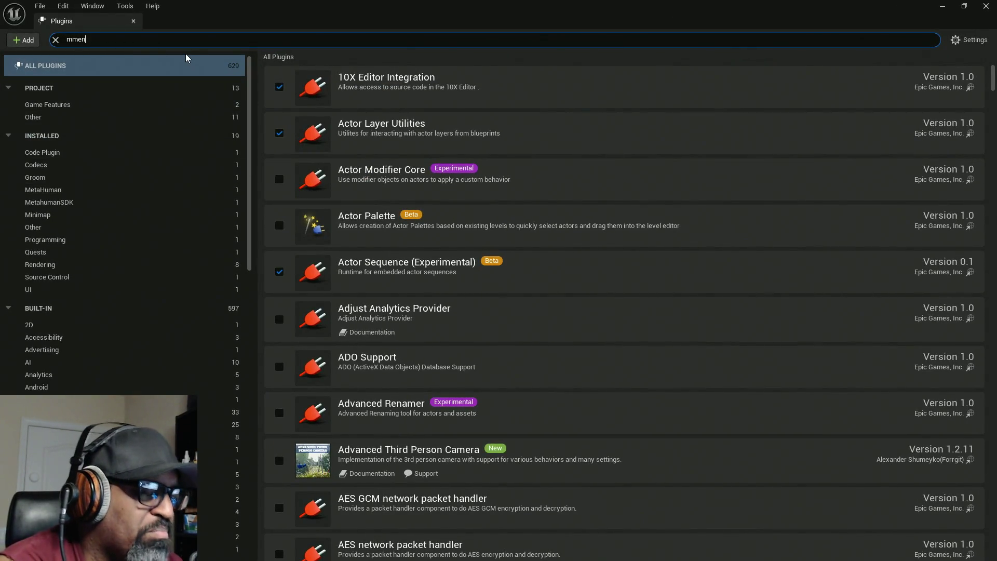
{"action": "key", "text": "BackSpace"}
{"action": "type", "text": "enu"}
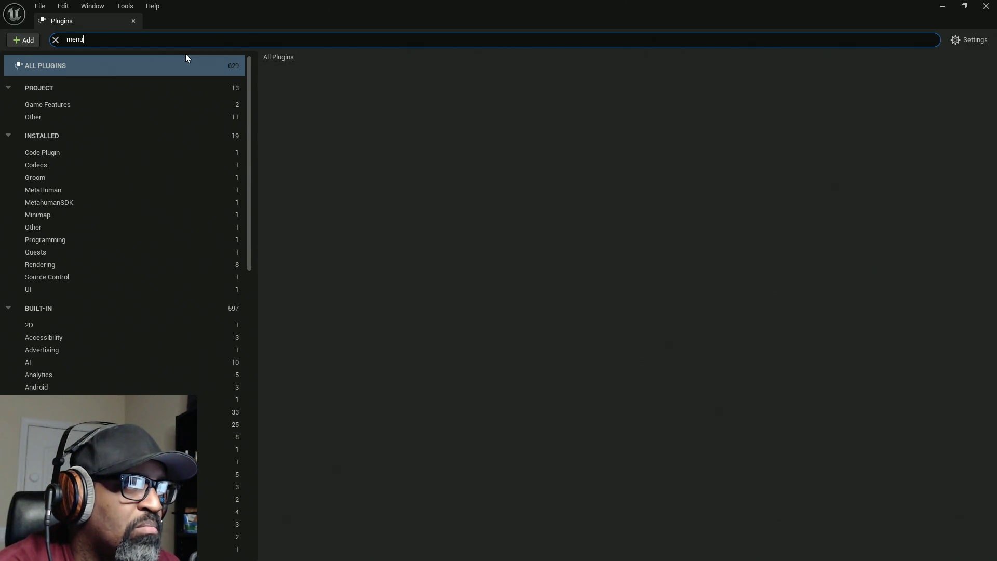
{"action": "key", "text": "BackSpace"}
{"action": "key", "text": "BackSpace"}
{"action": "key", "text": "BackSpace"}
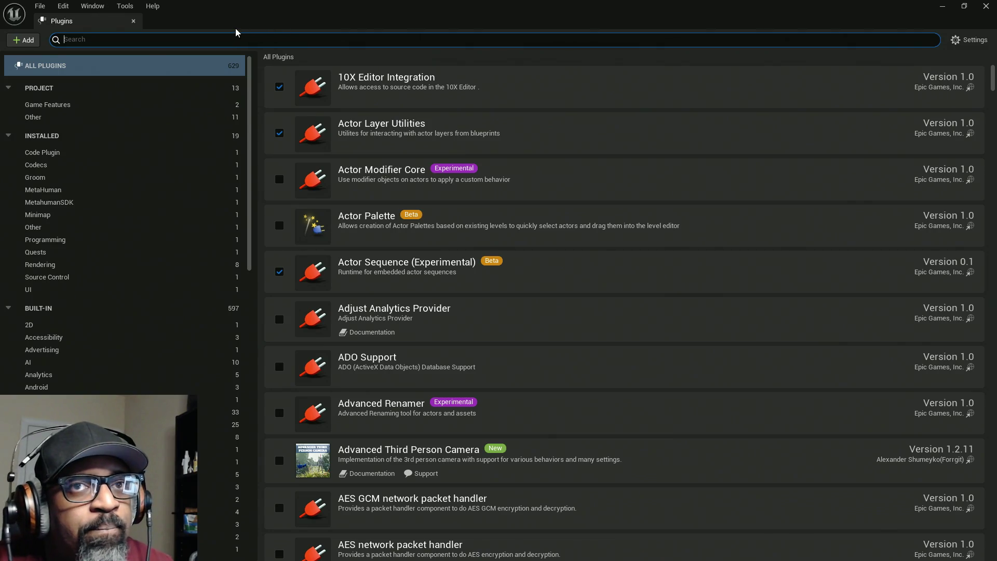
{"action": "left_click", "coordinate": [985, 6]}
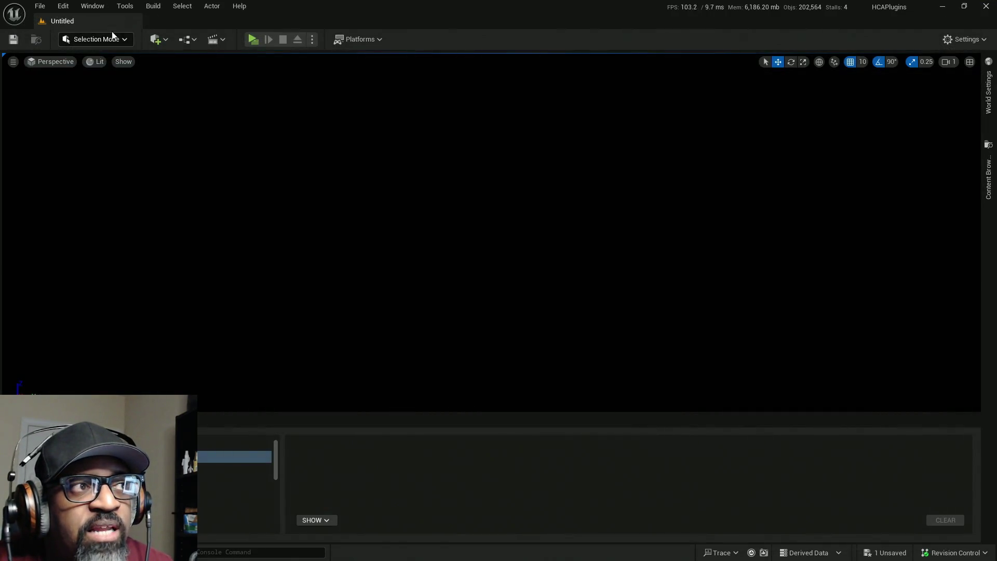
Open and dismiss the File menu, then discard the failed HCAPlugins clone in the launcher.
{"action": "left_click", "coordinate": [39, 7]}
{"action": "left_click", "coordinate": [102, 291]}
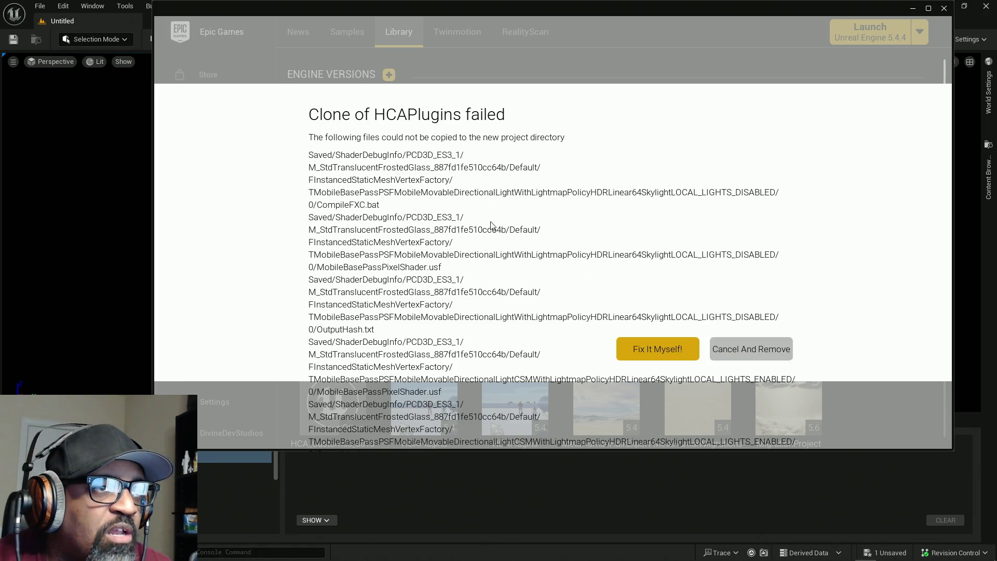
{"action": "left_click", "coordinate": [755, 351]}
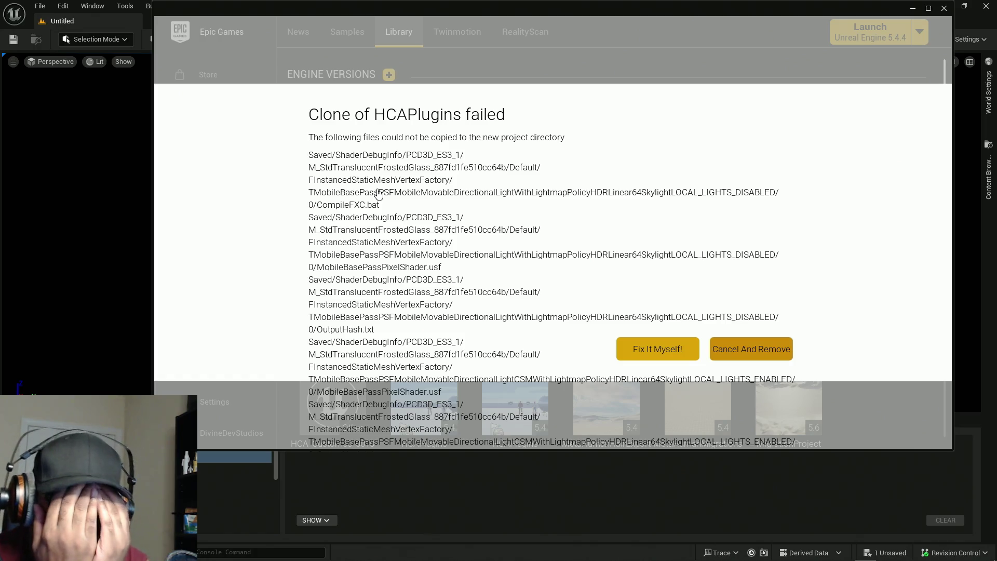
{"action": "key", "text": "Escape"}
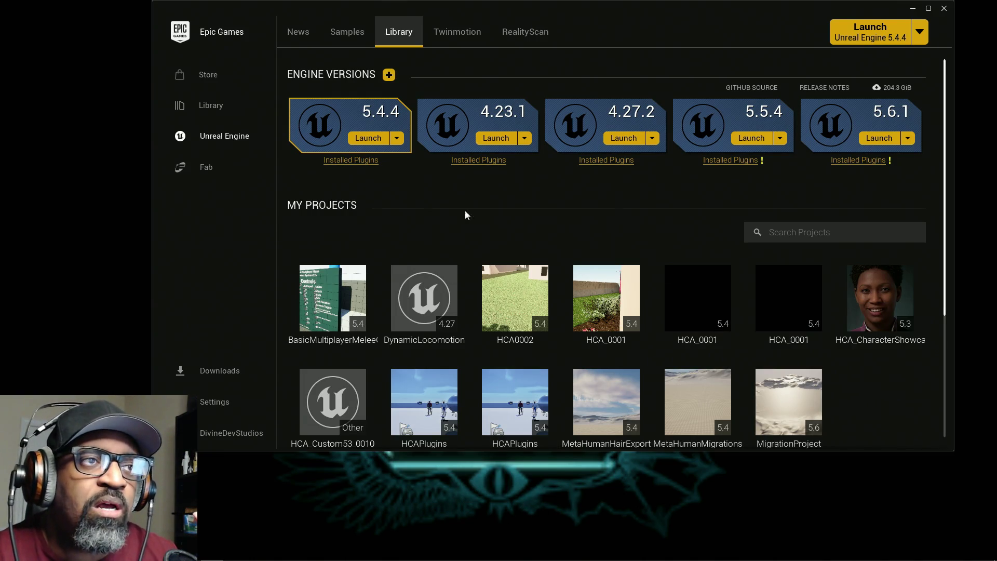
Review the 5.4.4 installed plugins, then start verifying the 5.4.4 engine installation.
{"action": "left_click", "coordinate": [359, 160]}
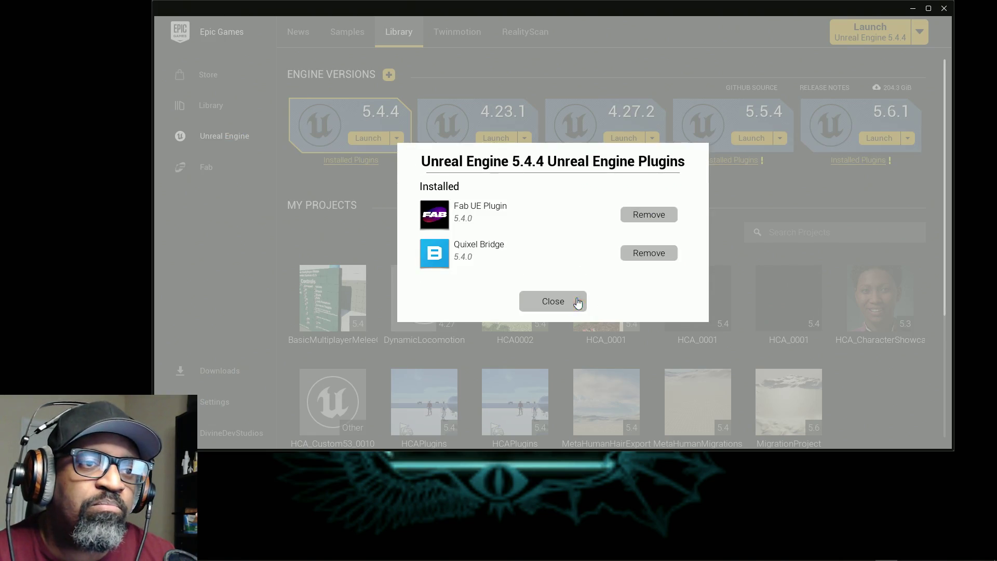
{"action": "left_click", "coordinate": [575, 300]}
{"action": "left_click", "coordinate": [397, 138]}
{"action": "left_click", "coordinate": [402, 209]}
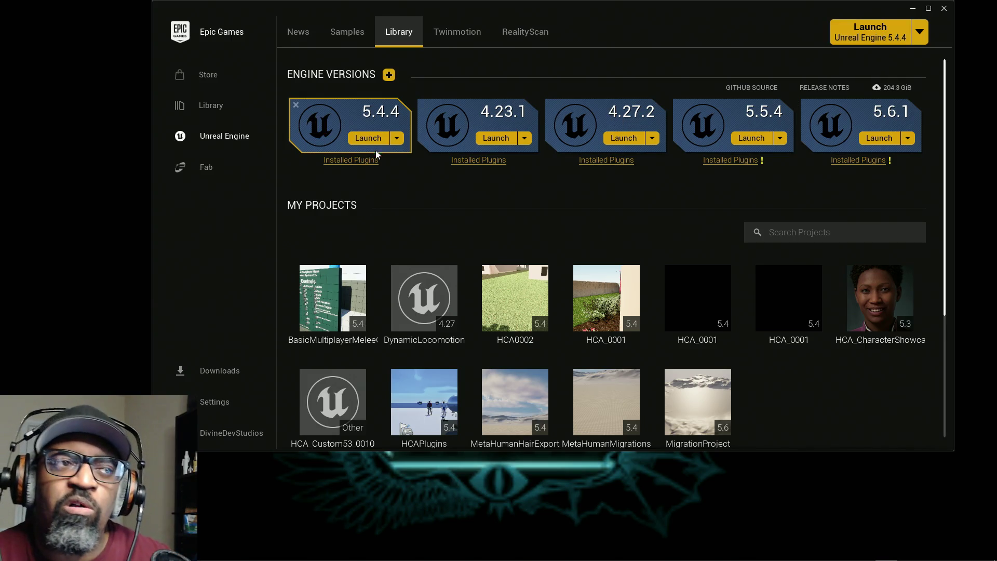
Check the 5.4.4 plugins list again (Fab UE Plugin, Quixel Bridge) and close it.
{"action": "left_click", "coordinate": [364, 161]}
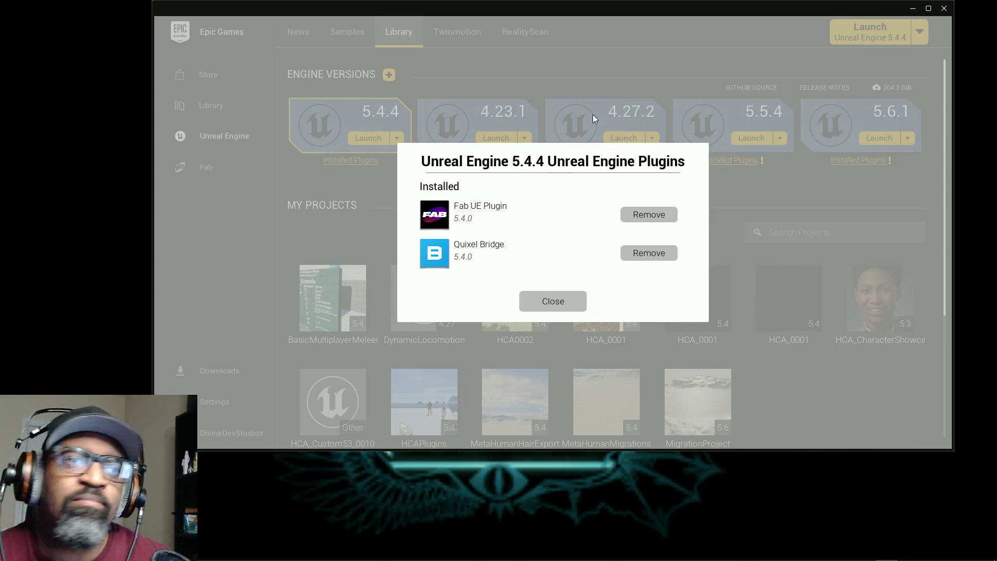
{"action": "left_click", "coordinate": [564, 303]}
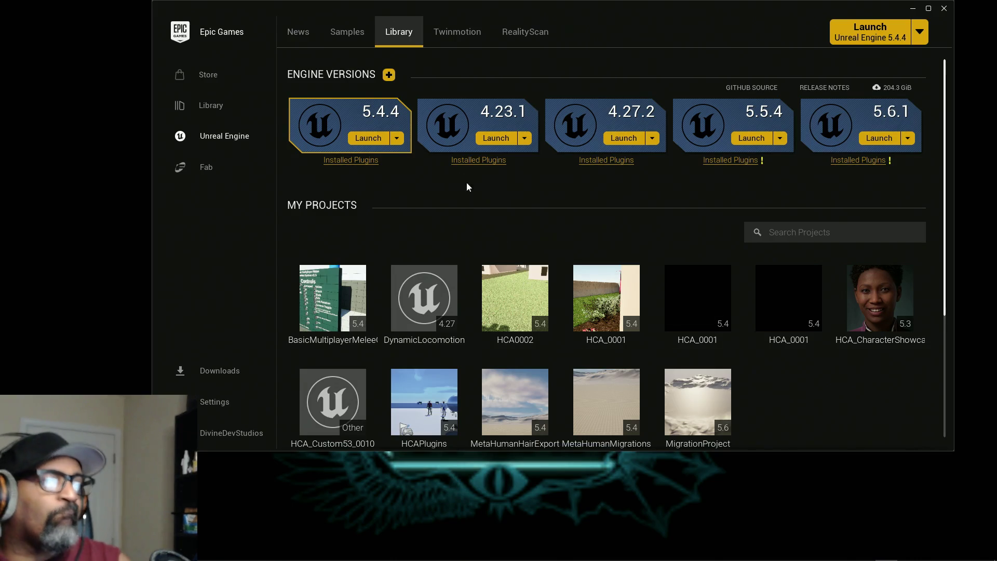
{"action": "left_click", "coordinate": [397, 138]}
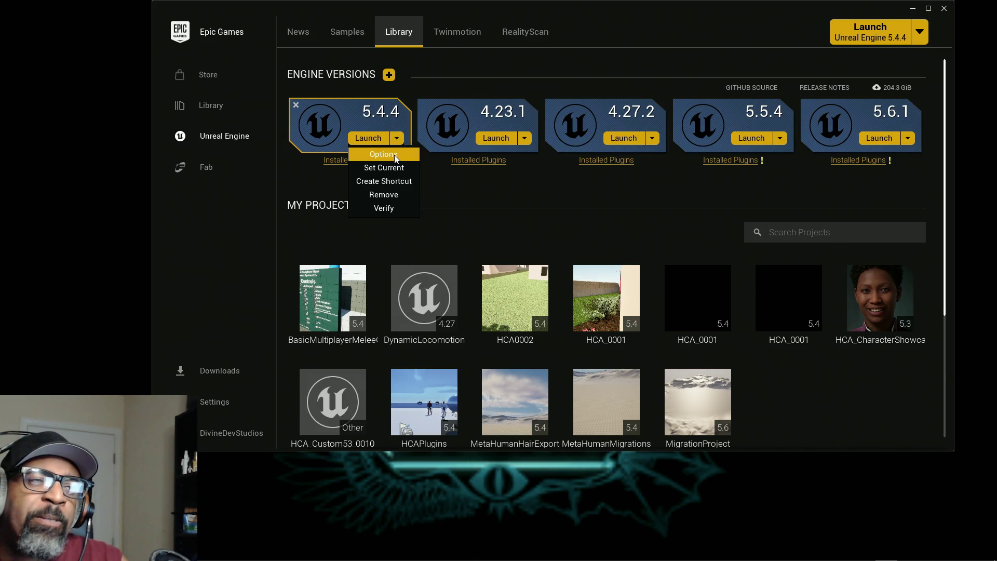
Open and close the 5.4.4 installation options twice without changing anything.
{"action": "left_click", "coordinate": [396, 154]}
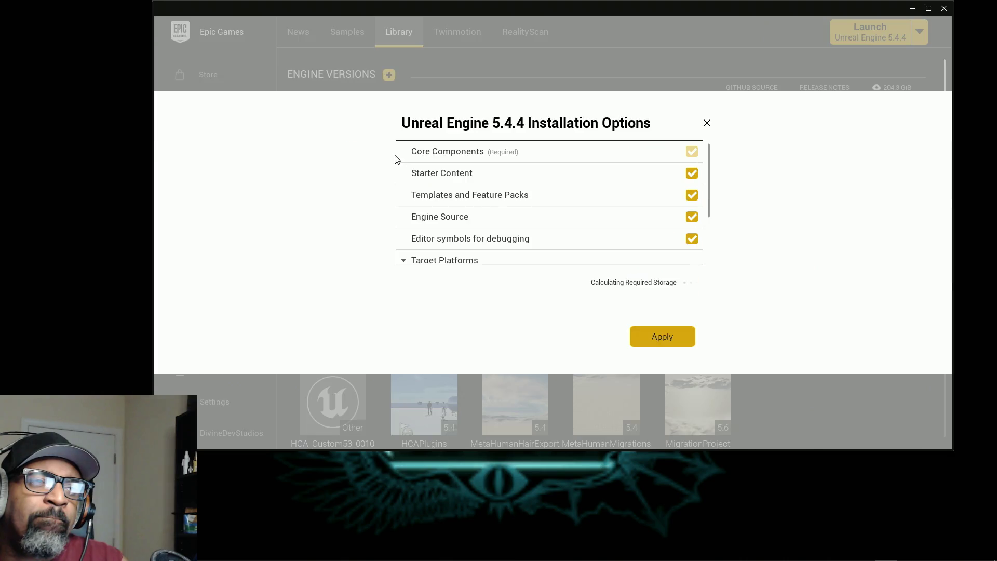
{"action": "left_click", "coordinate": [701, 125]}
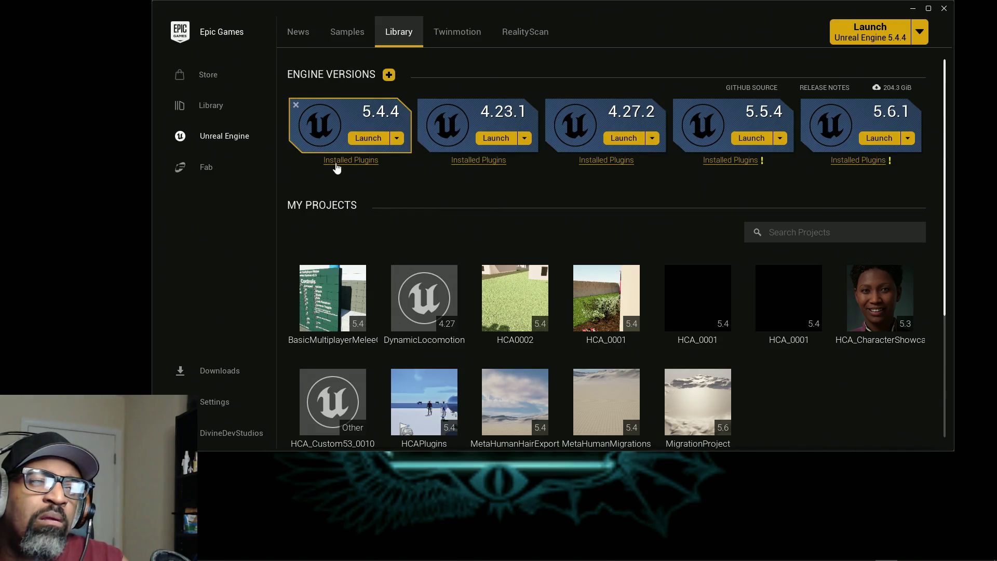
{"action": "left_click", "coordinate": [396, 138]}
{"action": "left_click", "coordinate": [400, 155]}
{"action": "scroll", "coordinate": [501, 210], "scroll_direction": "down", "scroll_amount": 2}
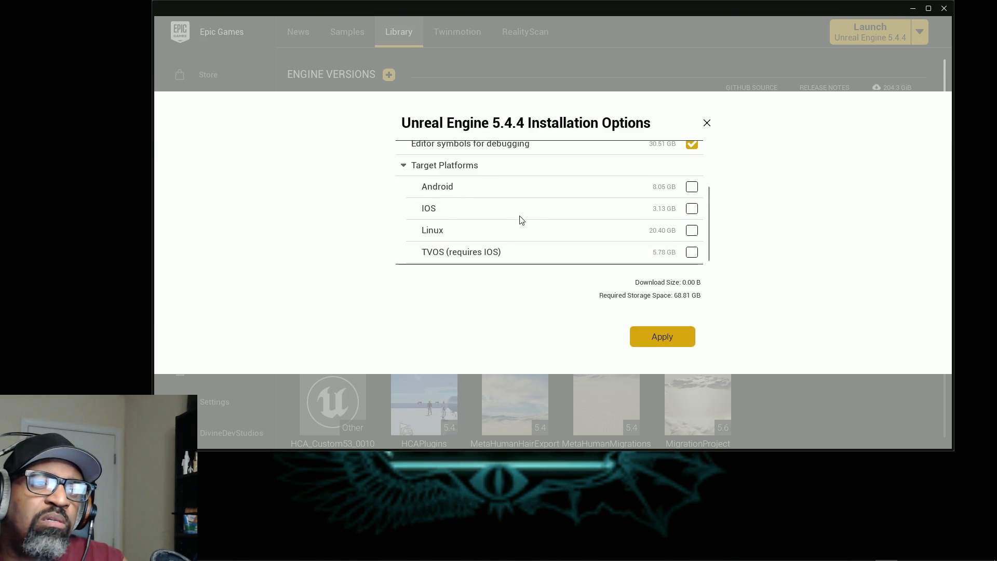
{"action": "left_click", "coordinate": [706, 123]}
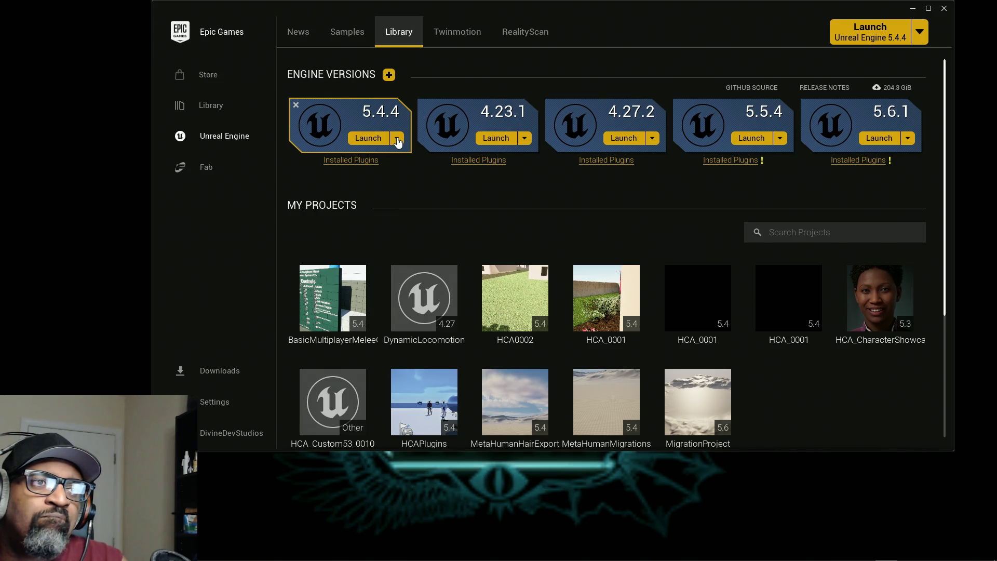
Cancel uninstalling Unreal Engine 5.4.4 and close the launcher window.
{"action": "left_click", "coordinate": [296, 105]}
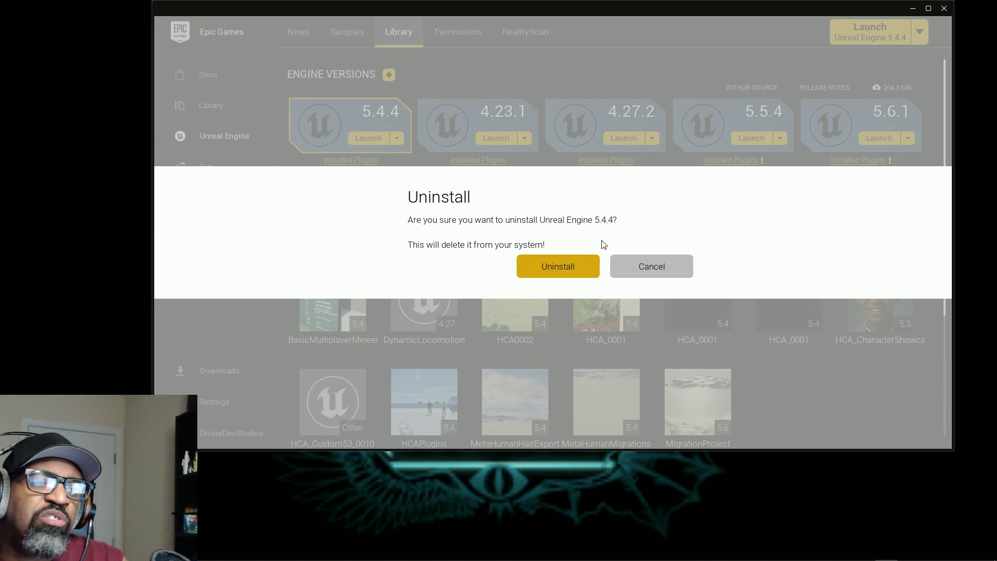
{"action": "left_click", "coordinate": [677, 269]}
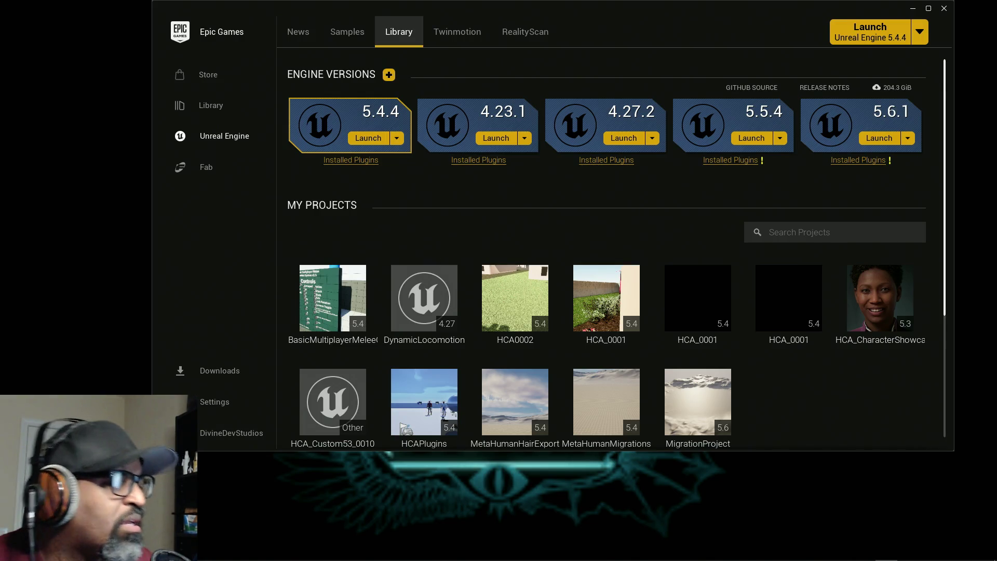
{"action": "left_click", "coordinate": [944, 8]}
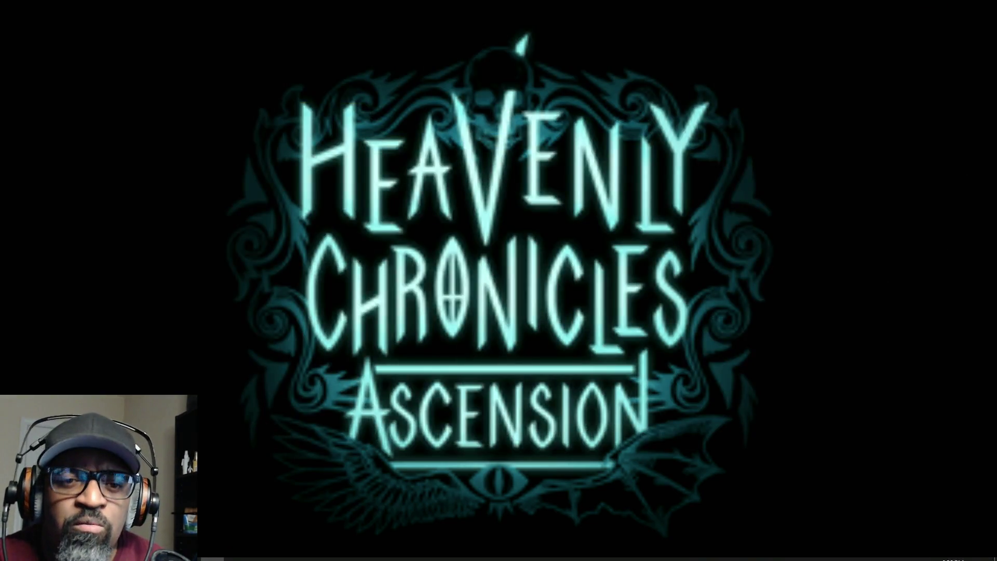
Exit the Epic Games Launcher from its tray icon menu, then recheck the hidden icons.
{"action": "left_click", "coordinate": [904, 551]}
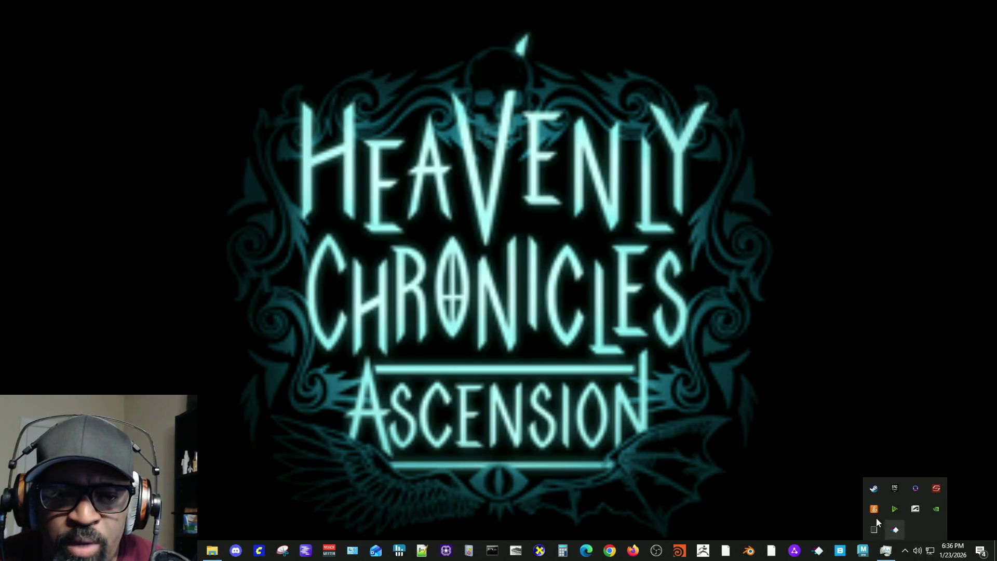
{"action": "right_click", "coordinate": [894, 489]}
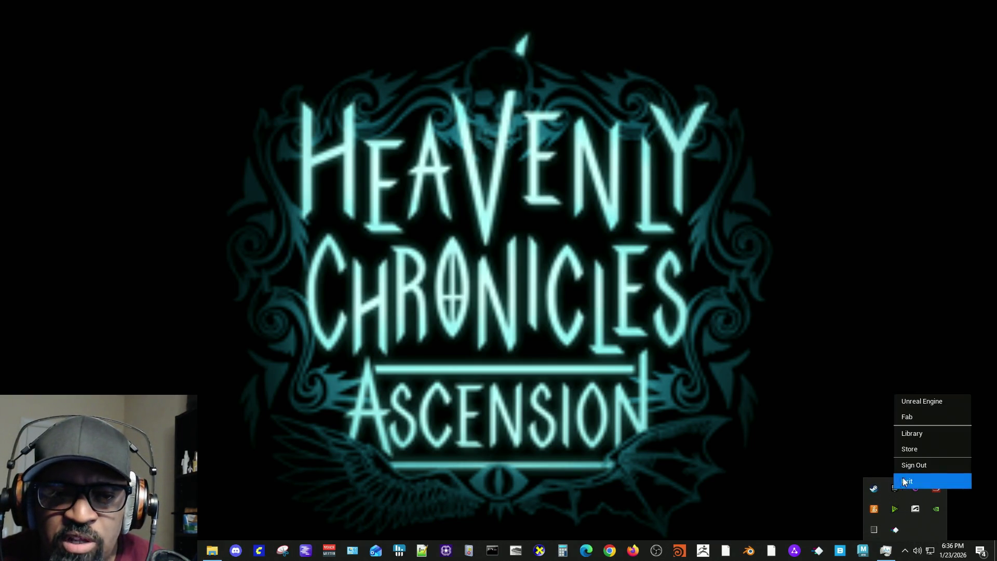
{"action": "left_click", "coordinate": [914, 485]}
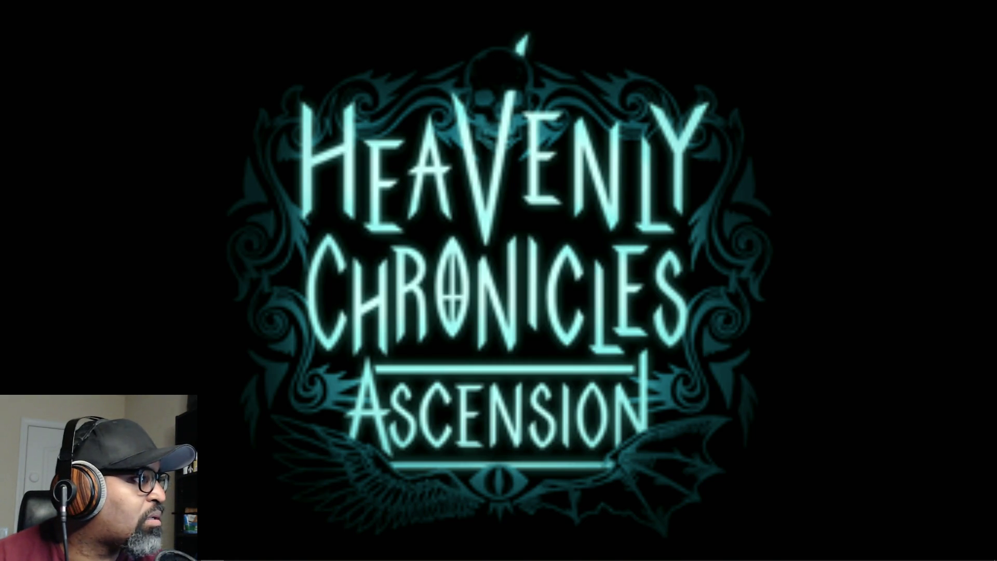
{"action": "mouse_move", "coordinate": [675, 558]}
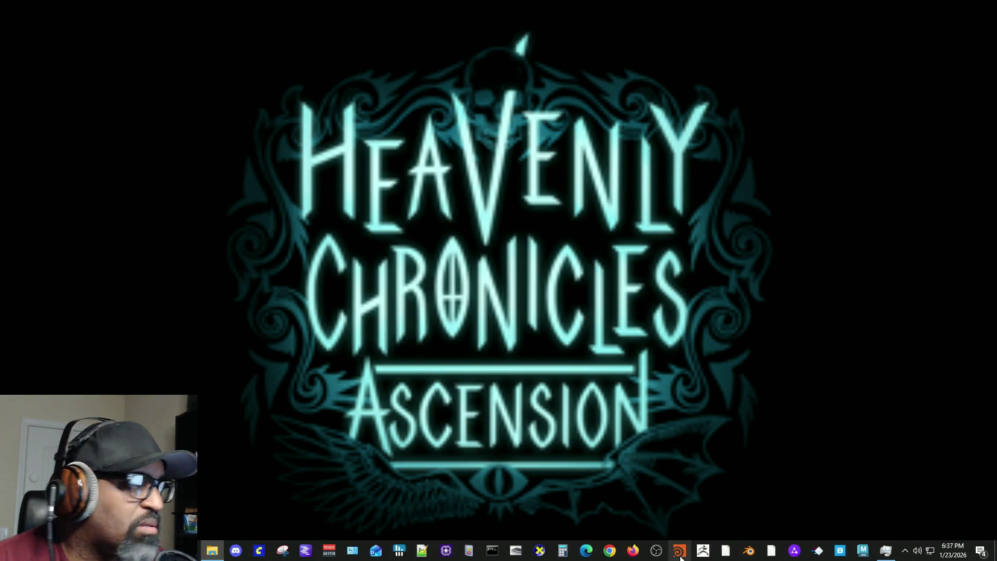
{"action": "left_click", "coordinate": [904, 550]}
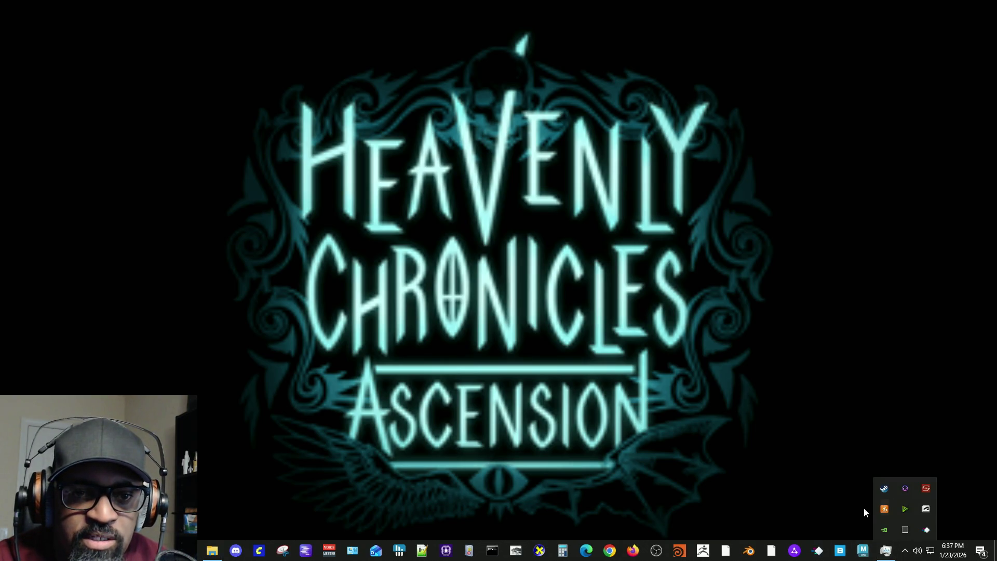
Dismiss the hidden-icons panel and bring up the Windows Start menu.
{"action": "left_click", "coordinate": [577, 397]}
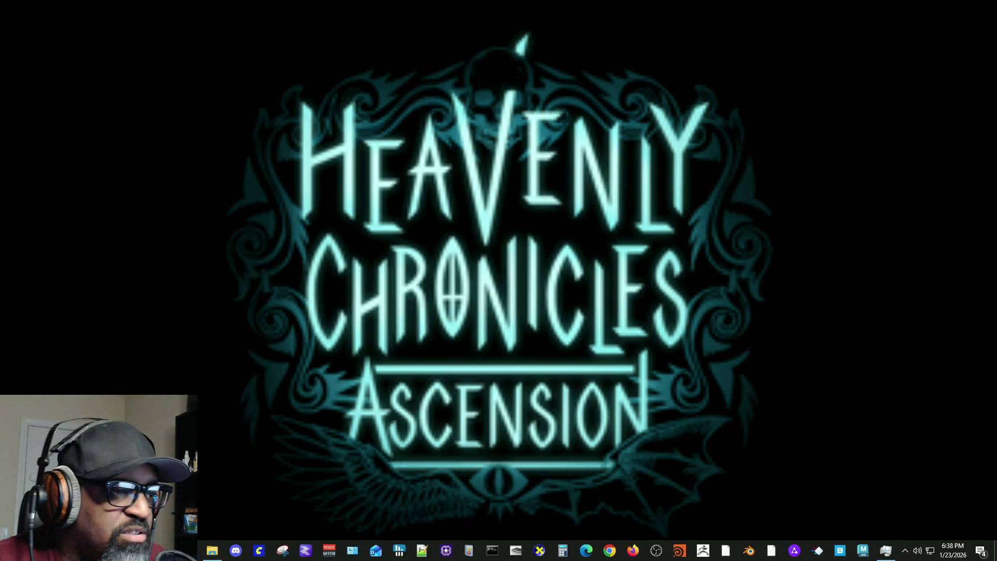
{"action": "left_click", "coordinate": [13, 551]}
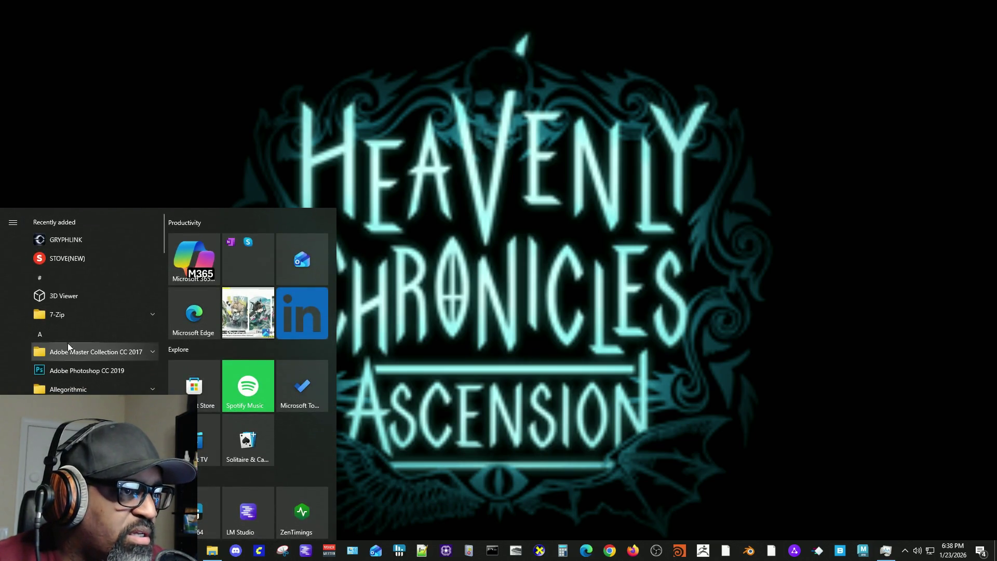
Launch the Epic Games Launcher from the Start menu's E apps and dismiss the Fall Guys notification.
{"action": "left_click", "coordinate": [68, 337]}
{"action": "left_click", "coordinate": [119, 300]}
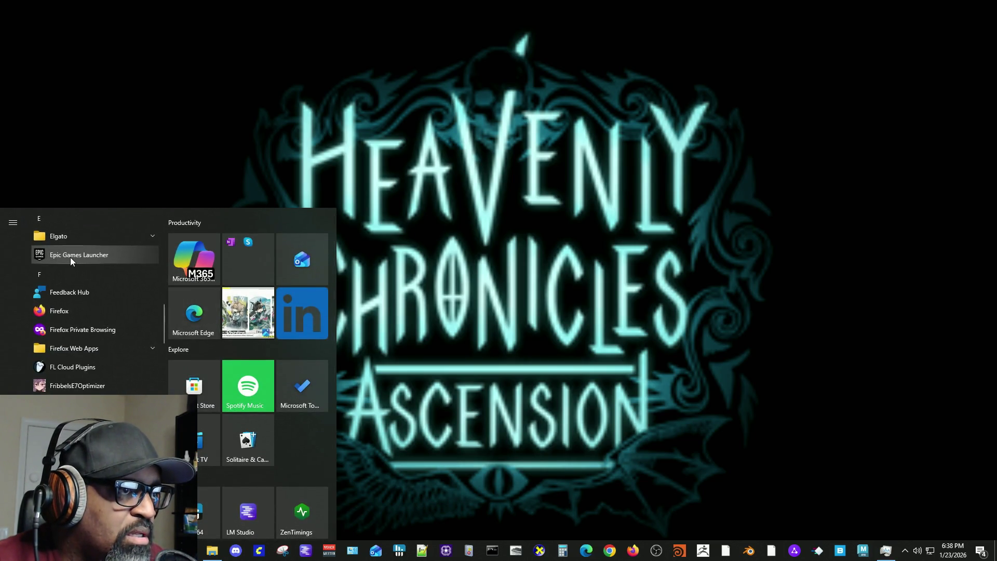
{"action": "left_click", "coordinate": [70, 257]}
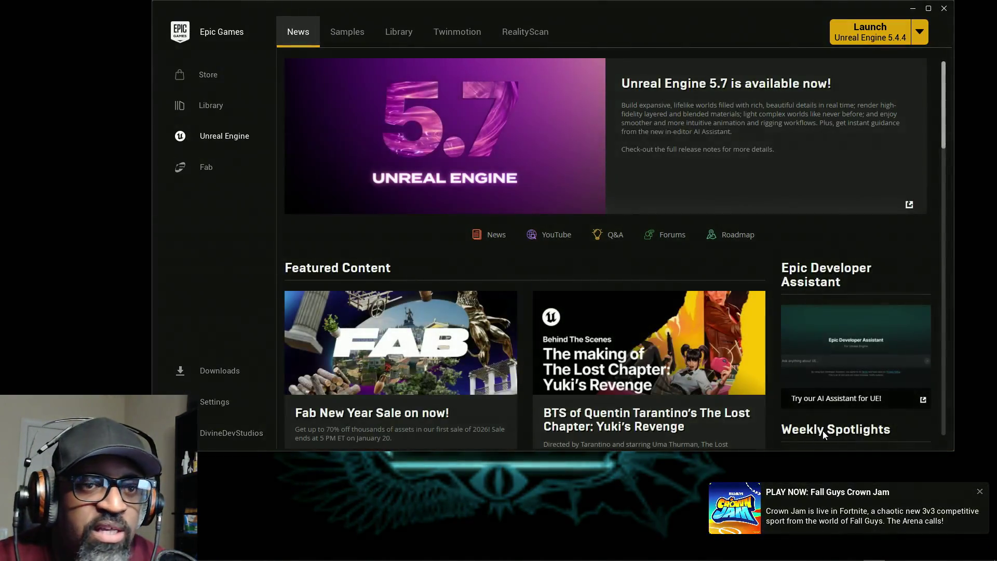
{"action": "left_click", "coordinate": [980, 491]}
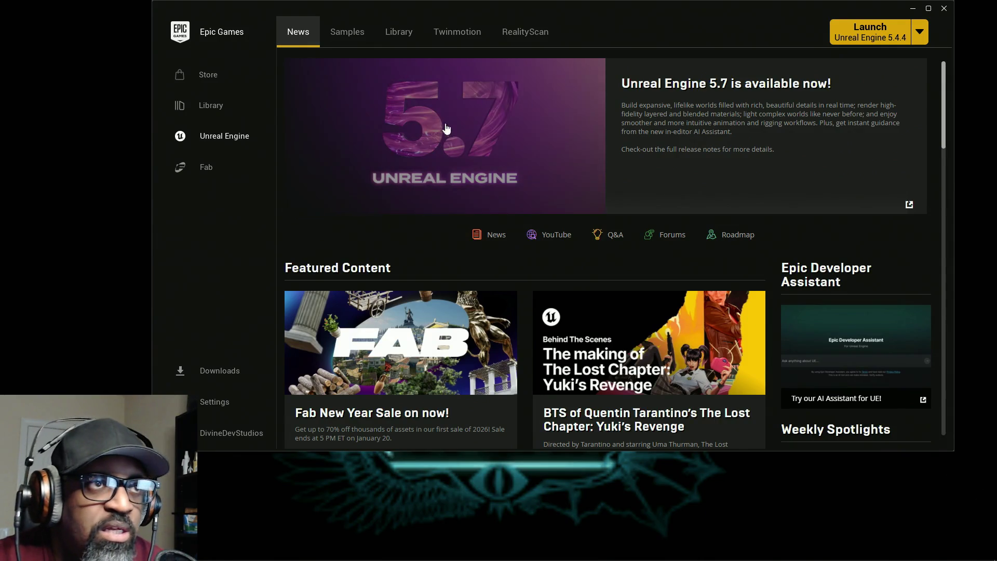
In Library, update the Fab UE Plugin among Unreal Engine 5.4.4's installed plugins.
{"action": "left_click", "coordinate": [398, 33]}
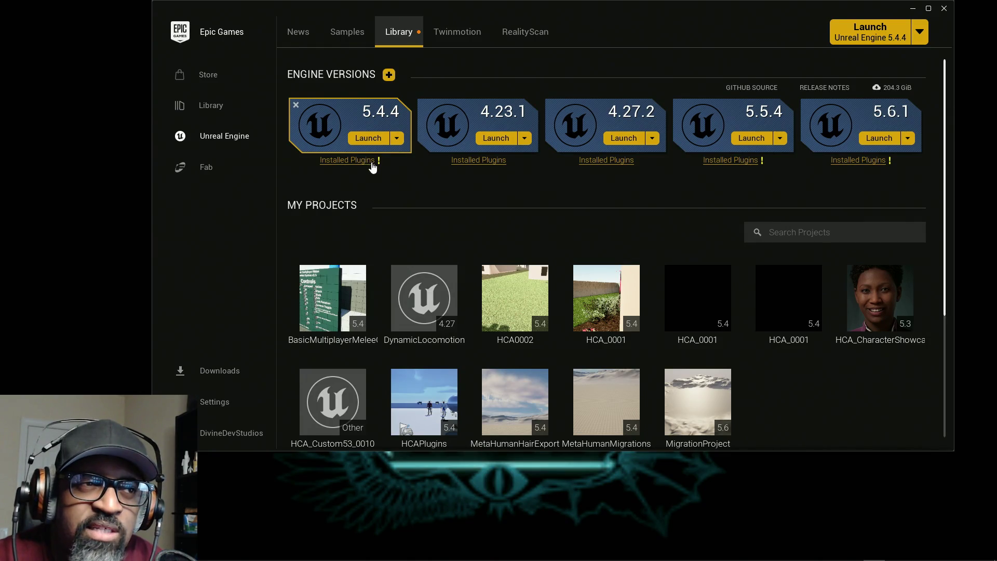
{"action": "left_click", "coordinate": [372, 164]}
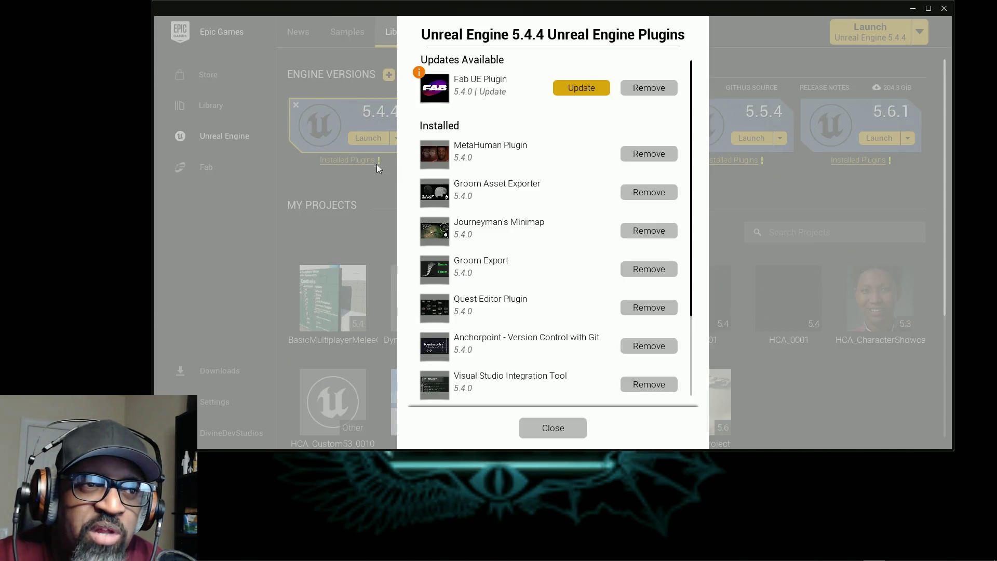
{"action": "left_click", "coordinate": [571, 93]}
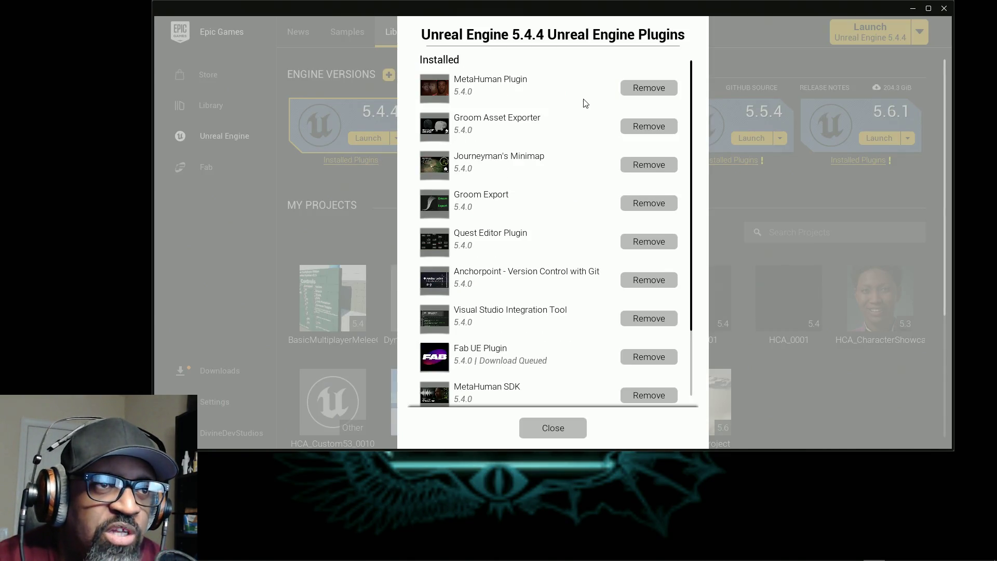
{"action": "left_click", "coordinate": [567, 427]}
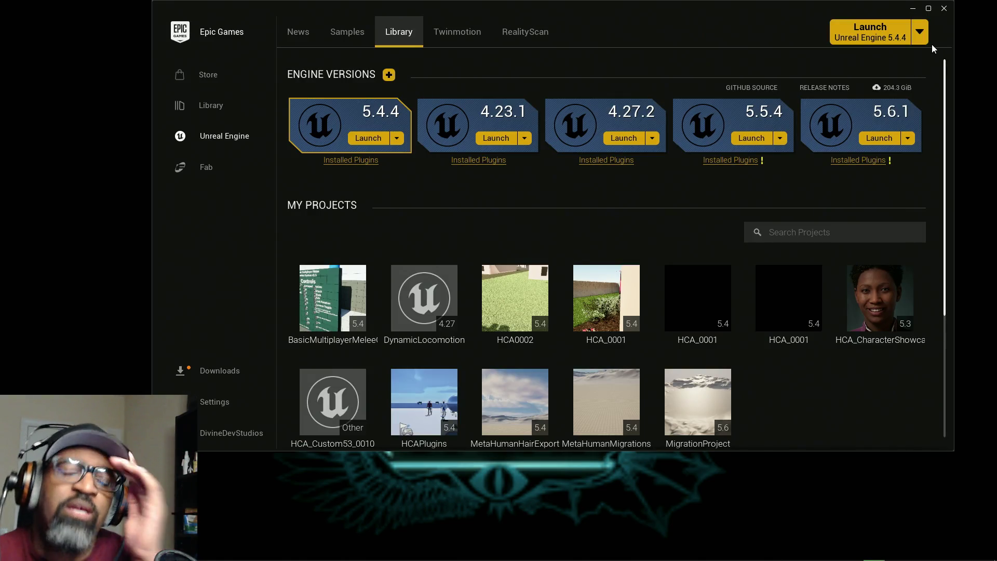
Minimize the launcher while the HCAPlugins project loads in Unreal Engine 5.4.4.
{"action": "left_click", "coordinate": [912, 8]}
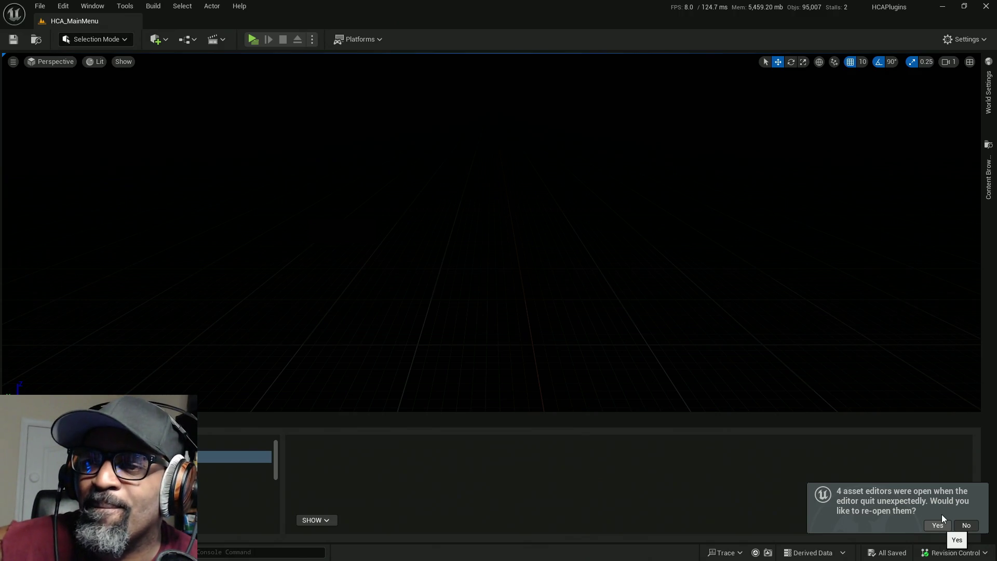
Accept the offer to reopen the four previous asset editors, then briefly check the Start menu and tray.
{"action": "left_click", "coordinate": [942, 518]}
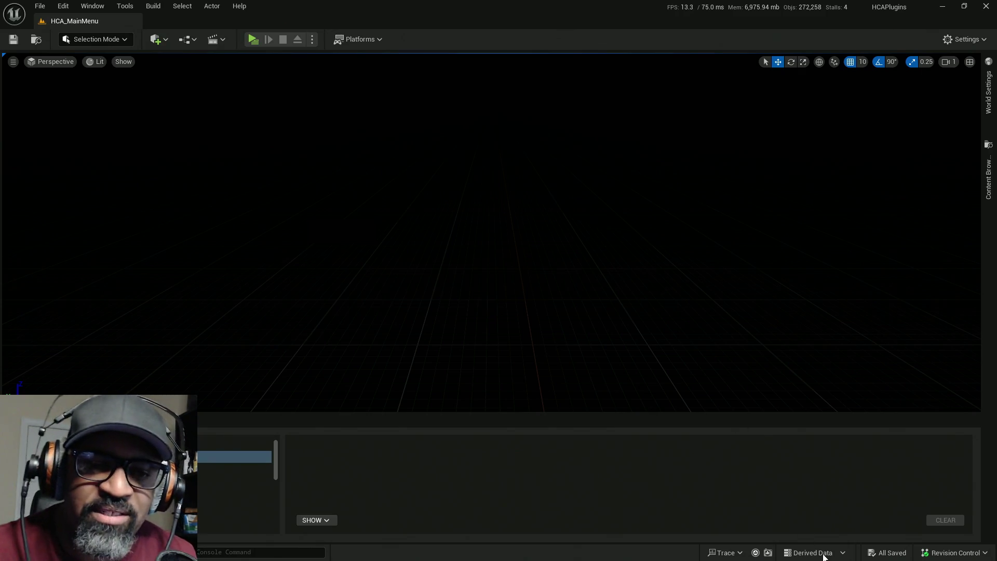
{"action": "key", "text": "super"}
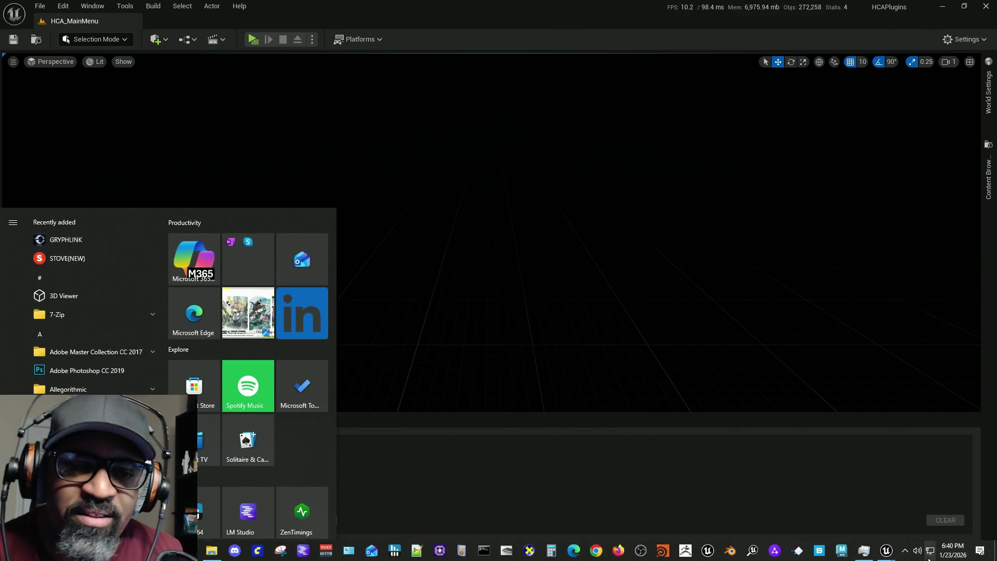
{"action": "left_click", "coordinate": [905, 550]}
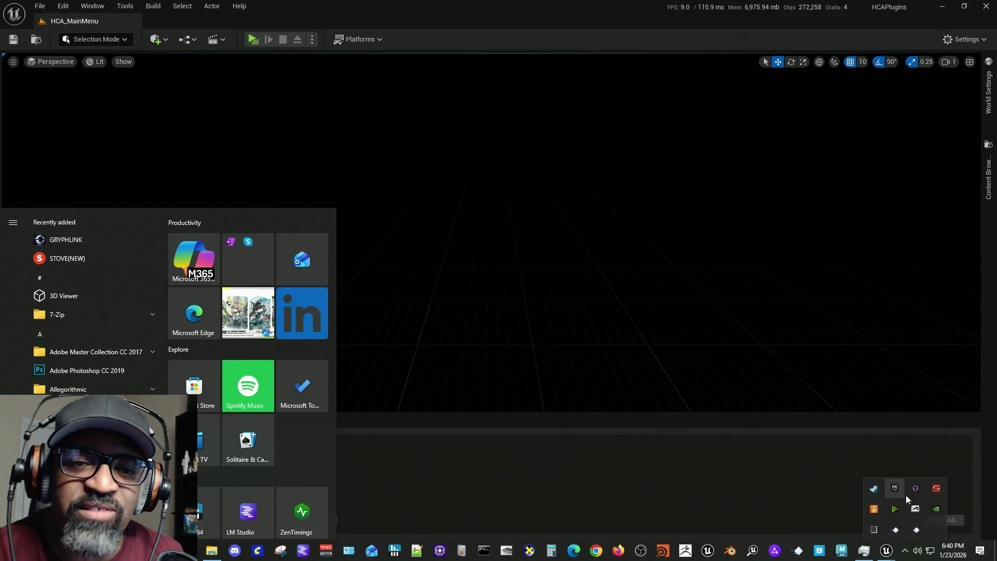
{"action": "left_click", "coordinate": [873, 493]}
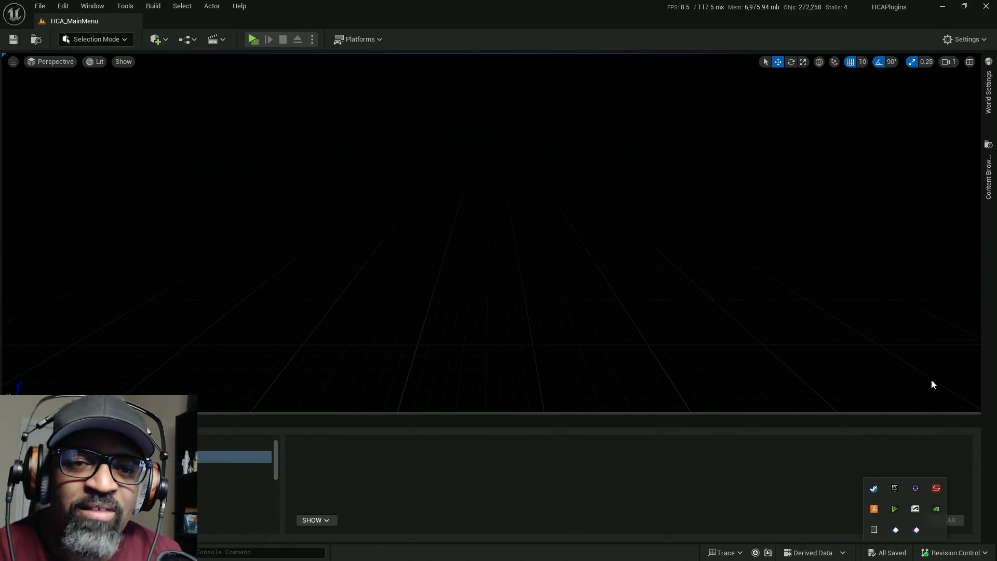
Load the RnDTesting level from the Content Browser and pull the viewport camera back.
{"action": "left_click", "coordinate": [988, 192]}
{"action": "double_click", "coordinate": [900, 122]}
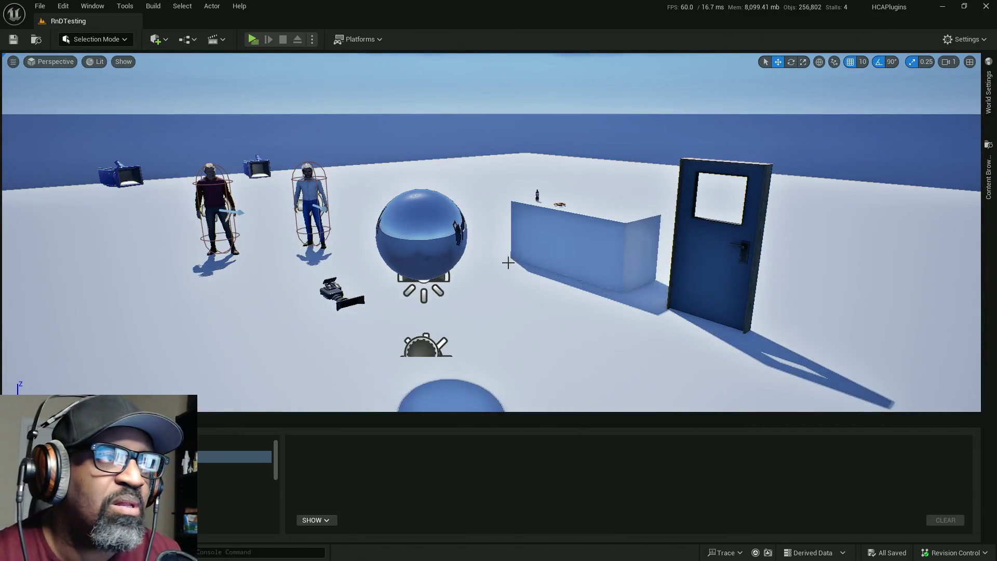
{"action": "left_click_drag", "start_coordinate": [504, 251], "coordinate": [376, 185]}
Play RnDTesting standalone, walk the character to the door's open prompt and back, then stop.
{"action": "left_click", "coordinate": [254, 40]}
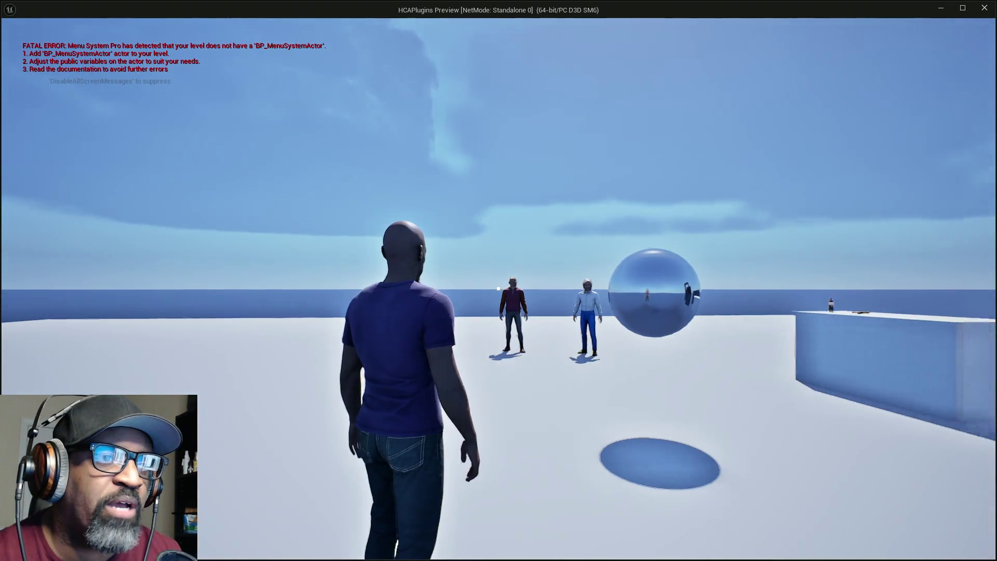
{"action": "key", "text": "w"}
{"action": "key", "text": "w"}
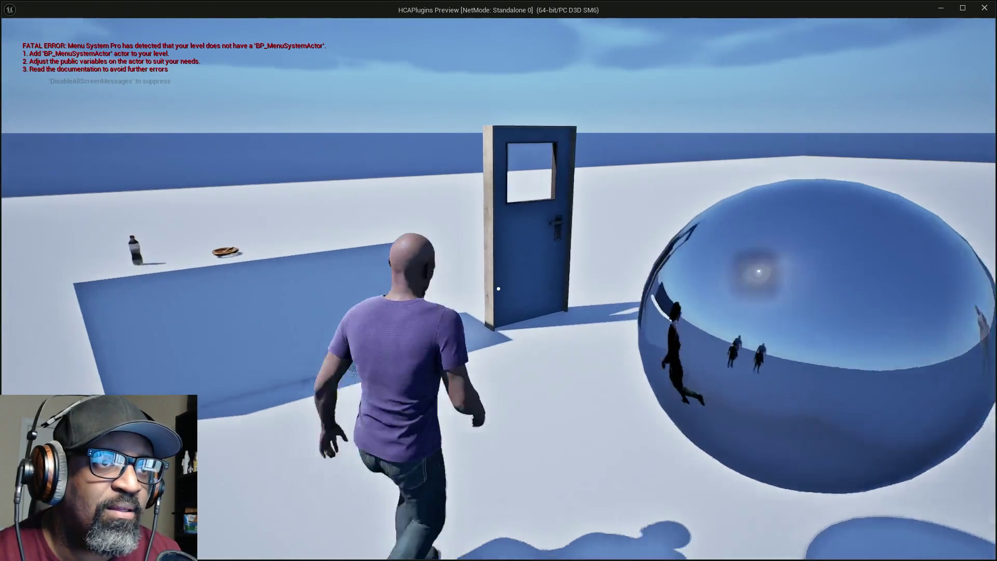
{"action": "key", "text": "w"}
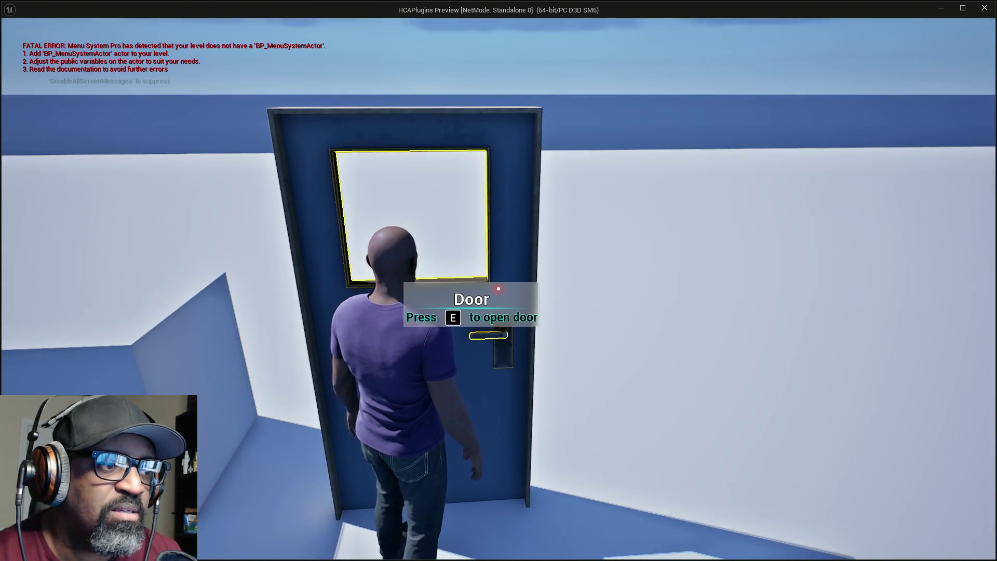
{"action": "key", "text": "s"}
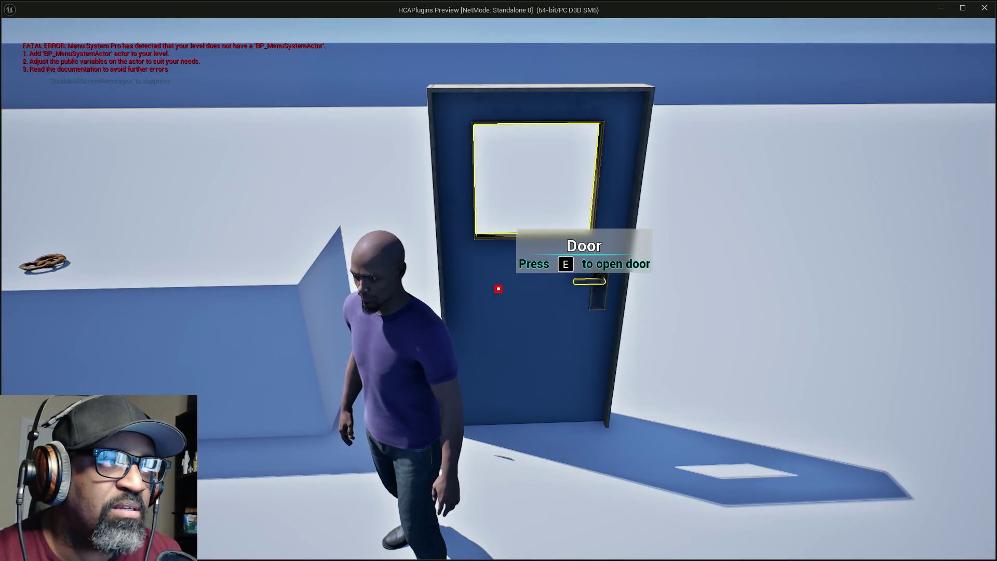
{"action": "key", "text": "Escape"}
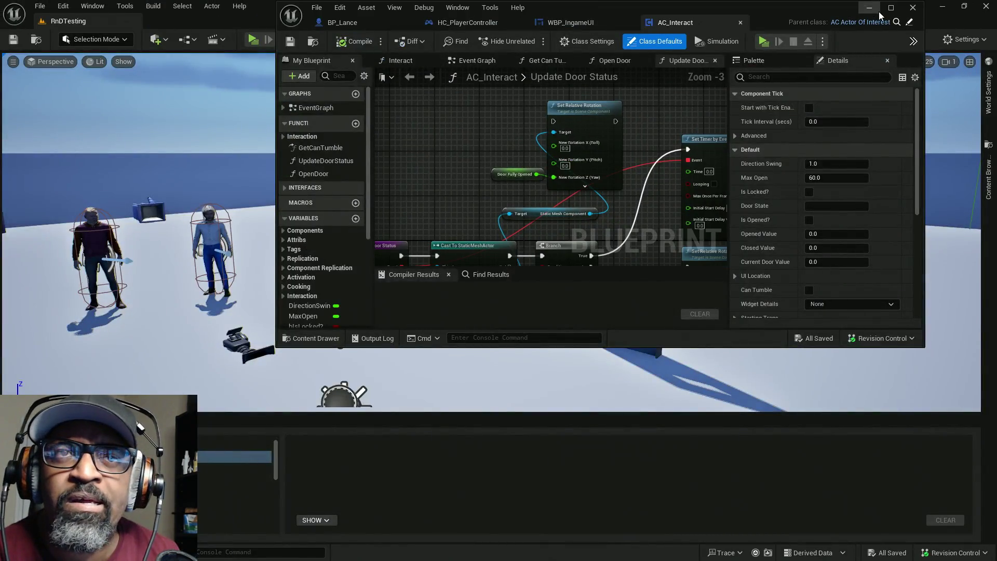
Delete Set Timer by Event, wire Branch True to Set Relative Rotation, compile AC_Interact, and start Play.
{"action": "left_click", "coordinate": [891, 7]}
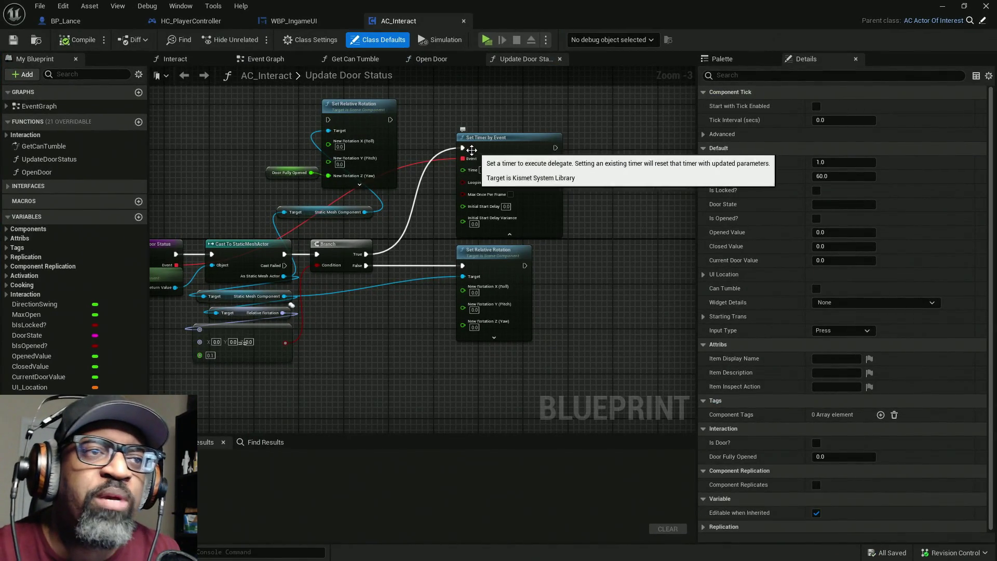
{"action": "left_click", "coordinate": [463, 159], "text": "alt"}
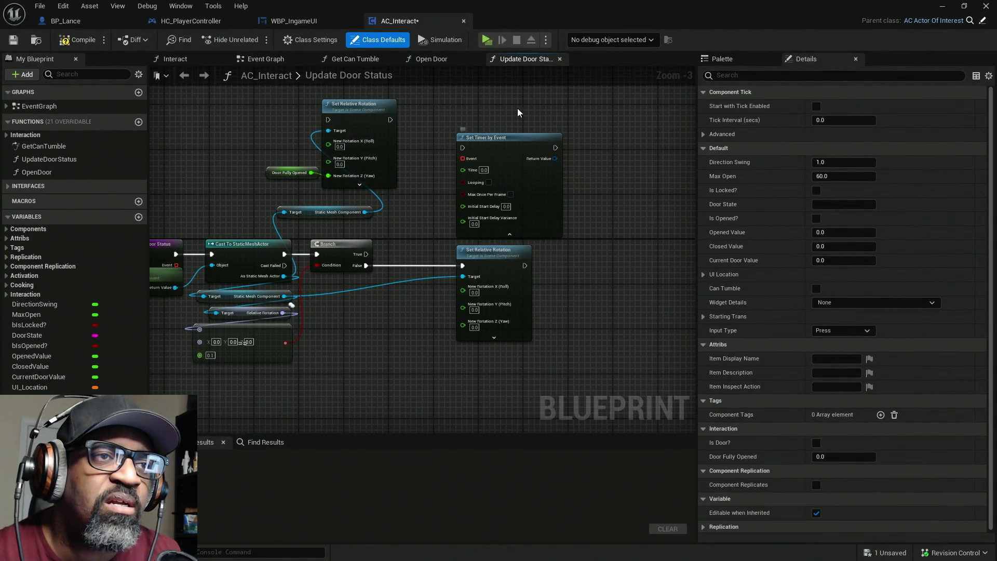
{"action": "left_click", "coordinate": [490, 138]}
{"action": "key", "text": "Delete"}
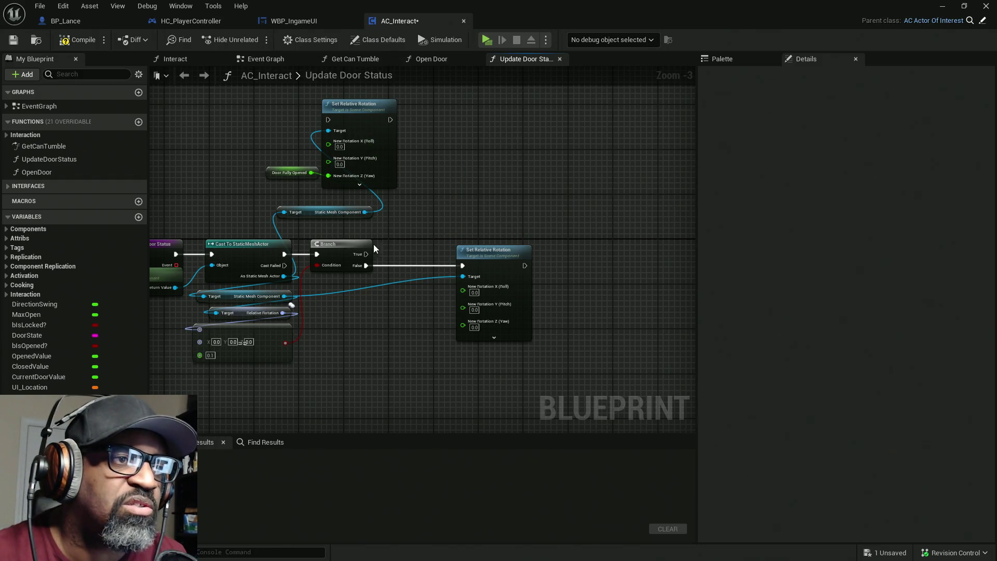
{"action": "left_click_drag", "start_coordinate": [366, 254], "coordinate": [328, 119]}
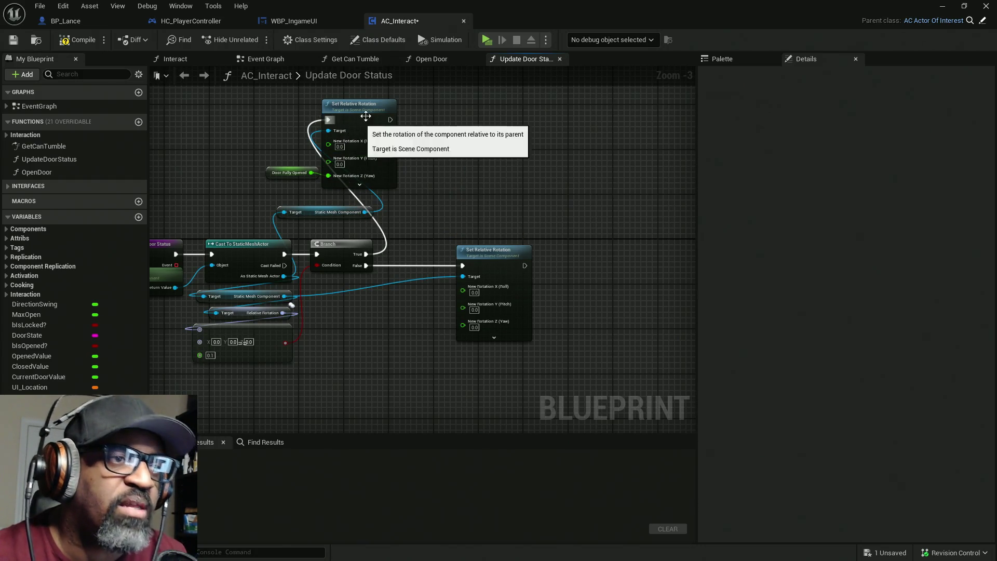
{"action": "left_click", "coordinate": [73, 40]}
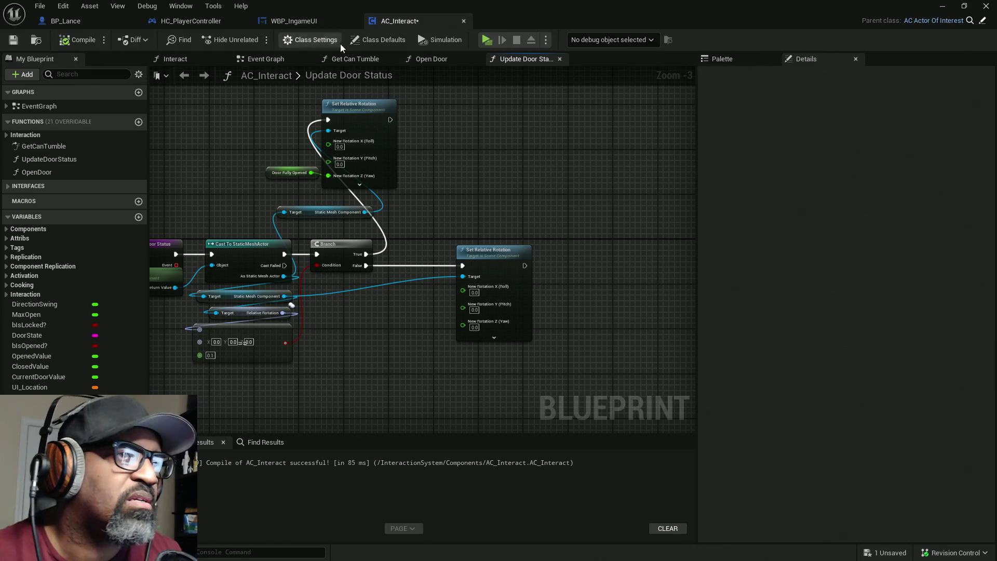
{"action": "left_click", "coordinate": [486, 40]}
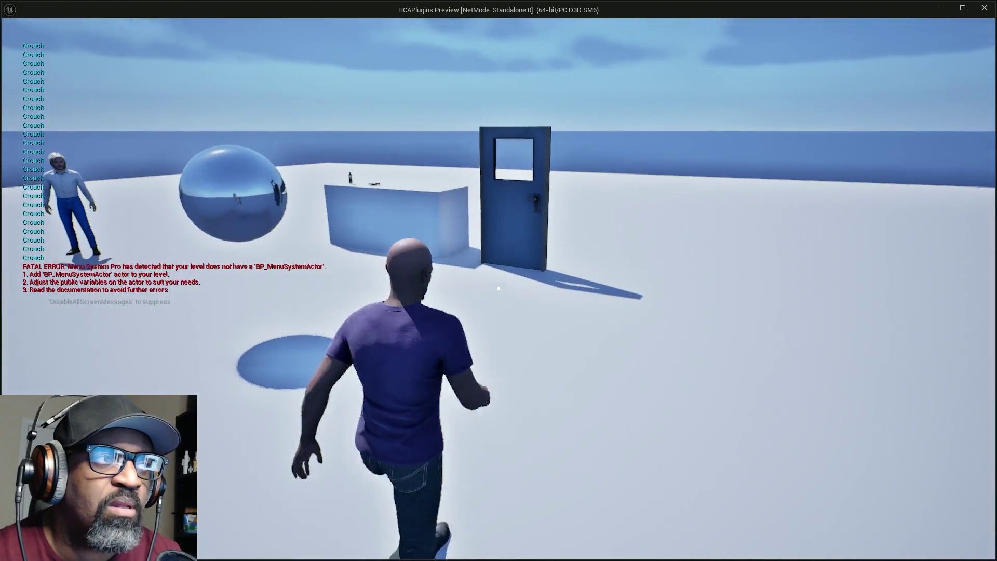
Walk to the door, open it with E, pass through, and turn back to face it.
{"action": "key", "text": "w"}
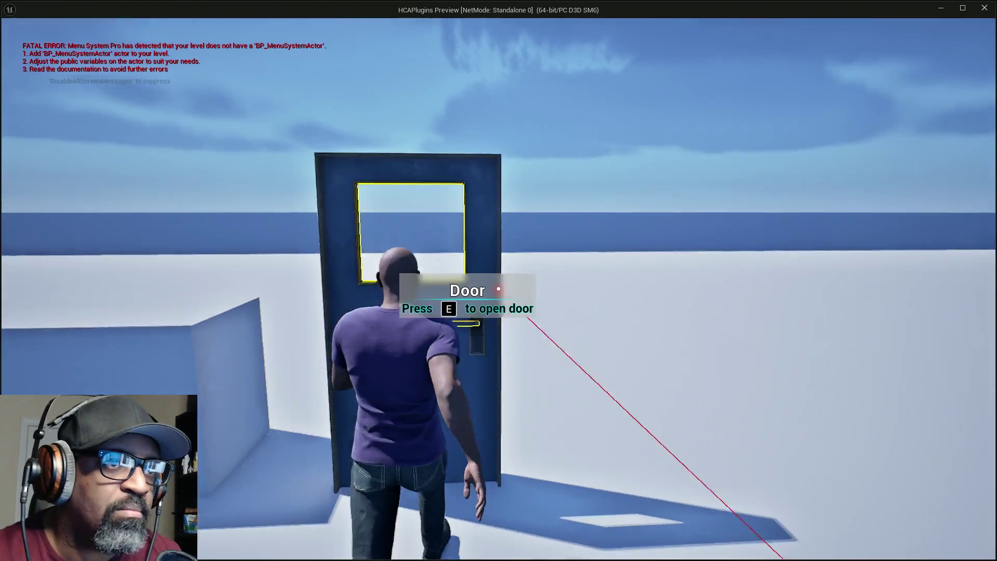
{"action": "key", "text": "e"}
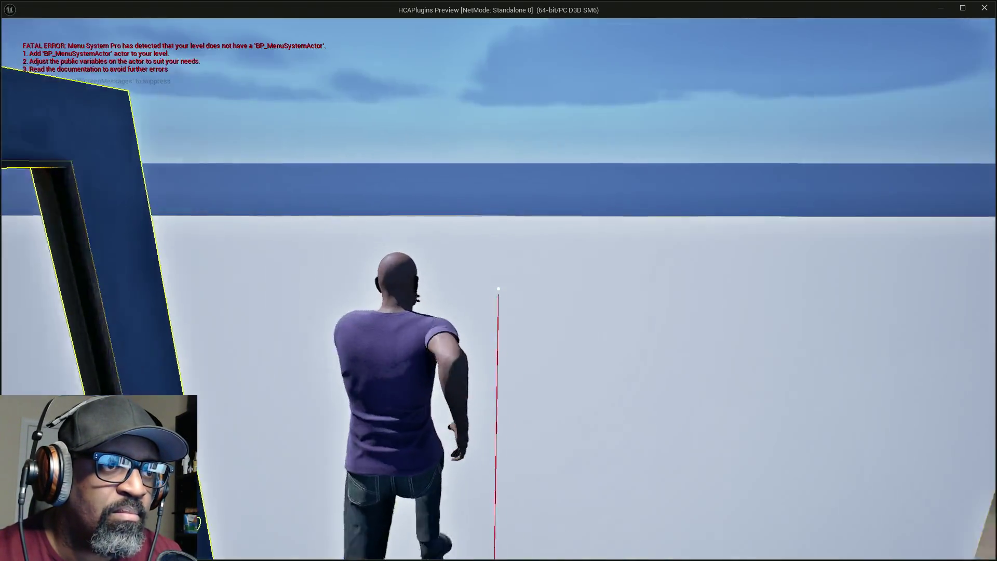
{"action": "key", "text": "w"}
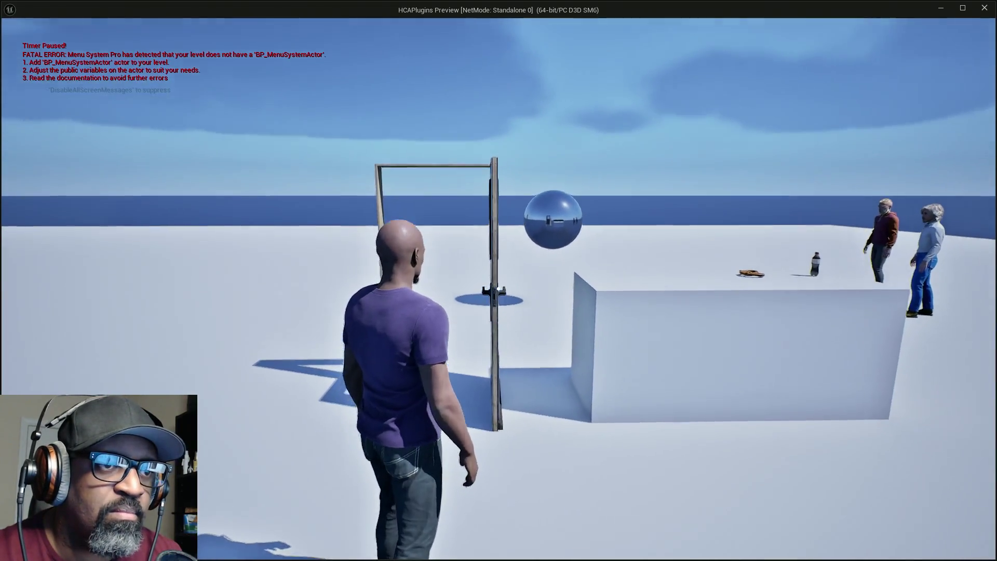
{"action": "key", "text": "w"}
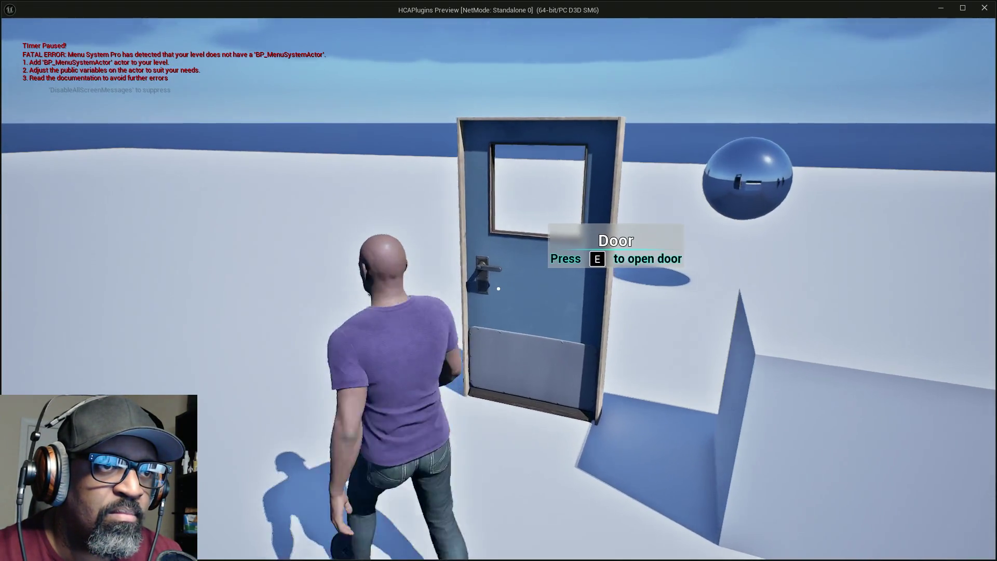
Toggle the door open and closed repeatedly with E, finishing with it closed.
{"action": "key", "text": "e"}
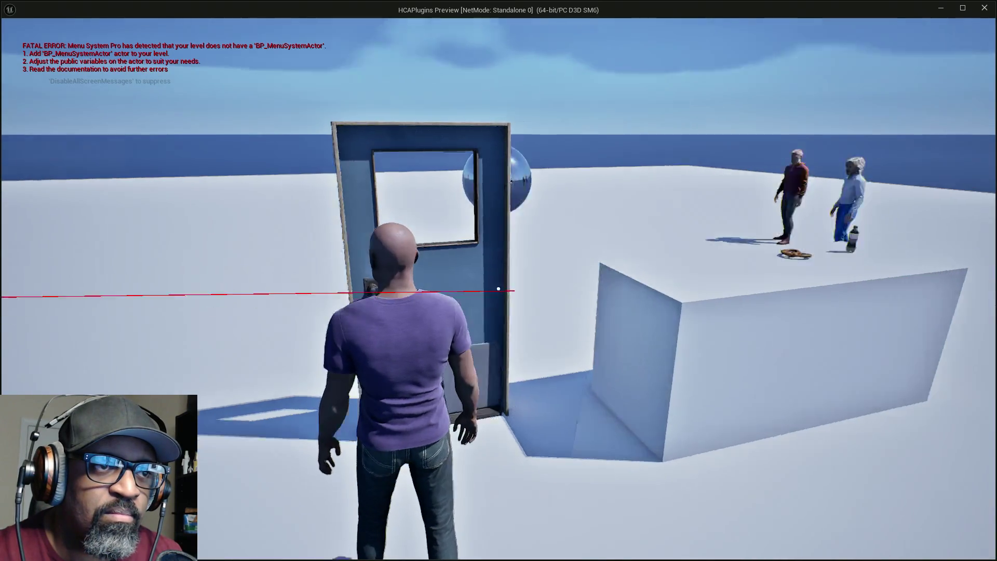
{"action": "key", "text": "e"}
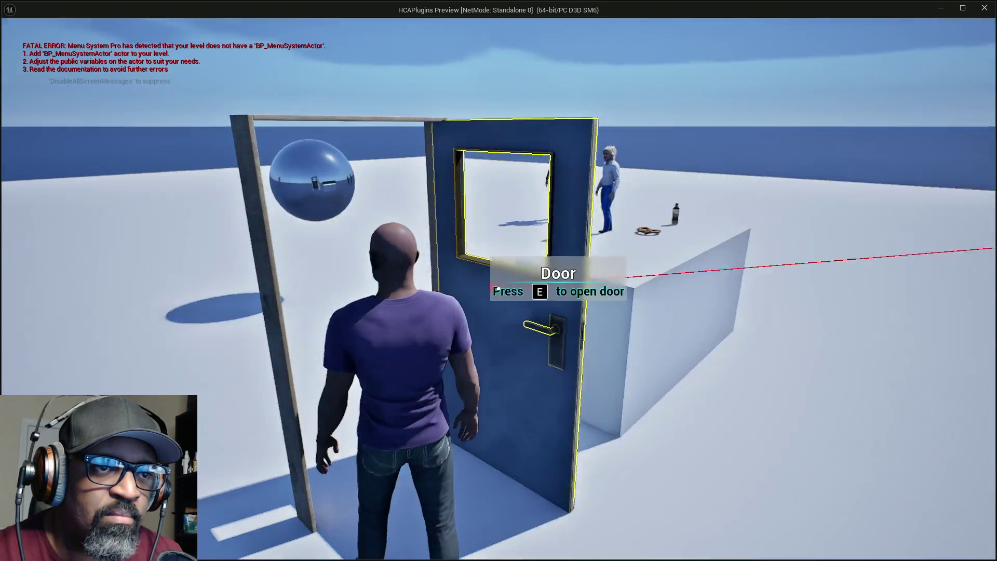
{"action": "key", "text": "e"}
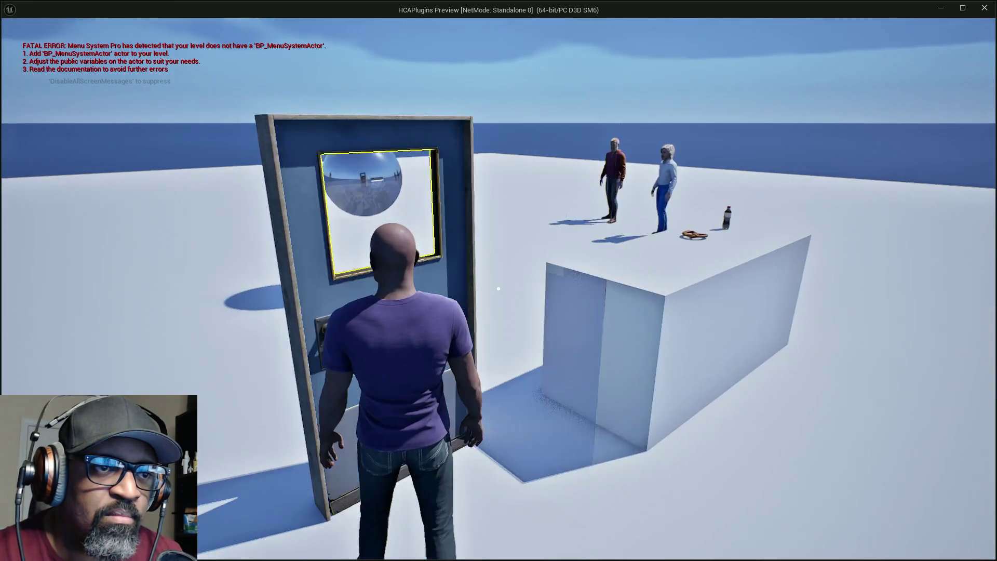
{"action": "key", "text": "e"}
{"action": "key", "text": "e"}
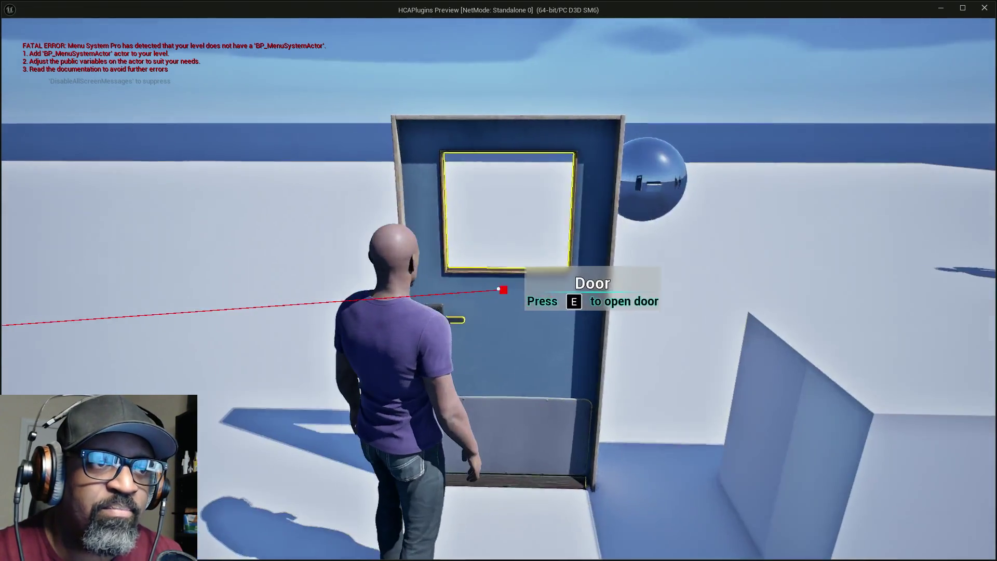
{"action": "key", "text": "e"}
{"action": "key", "text": "e"}
{"action": "key", "text": "e"}
{"action": "key", "text": "e"}
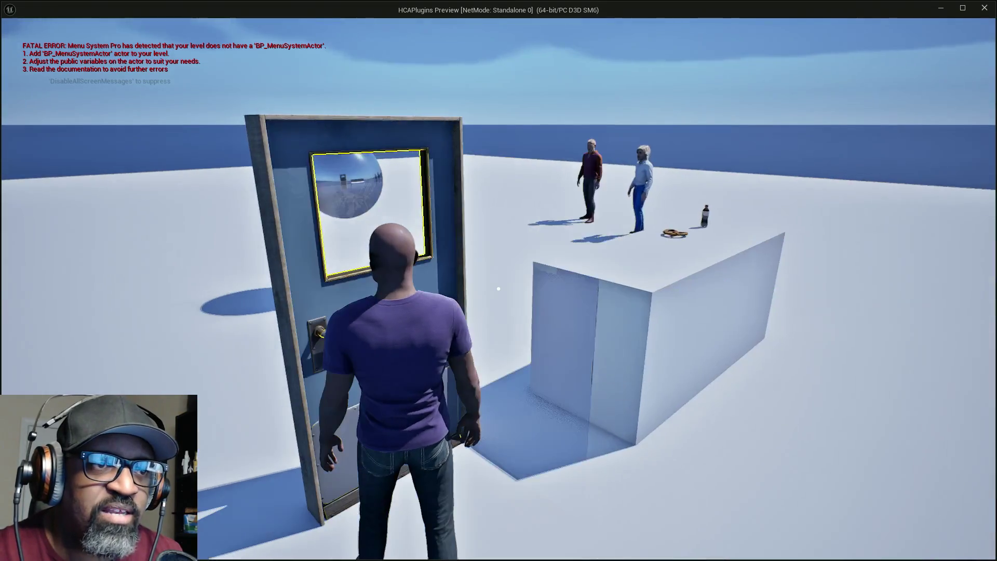
{"action": "key", "text": "e"}
{"action": "key", "text": "e"}
{"action": "key", "text": "e"}
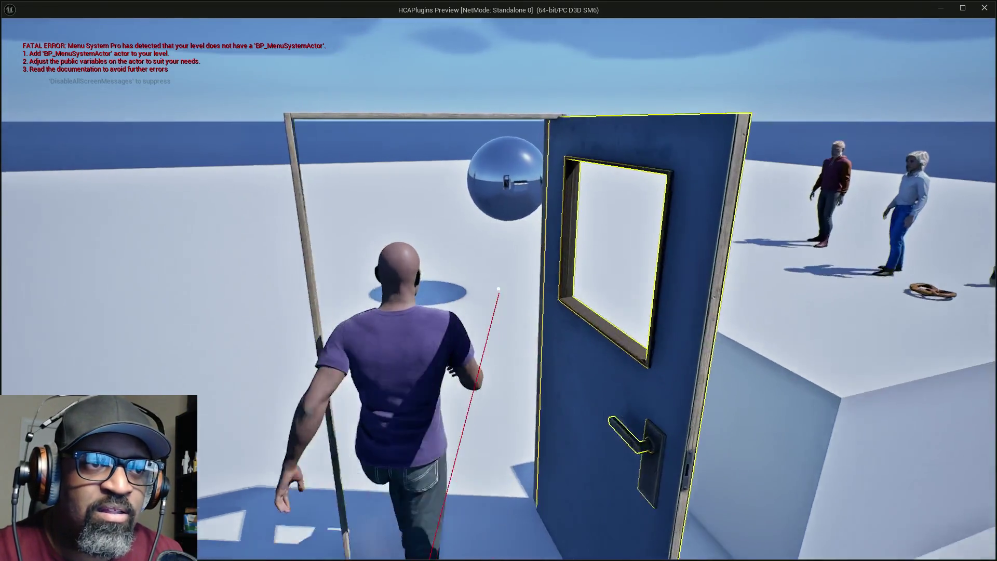
{"action": "key", "text": "e"}
{"action": "key", "text": "w"}
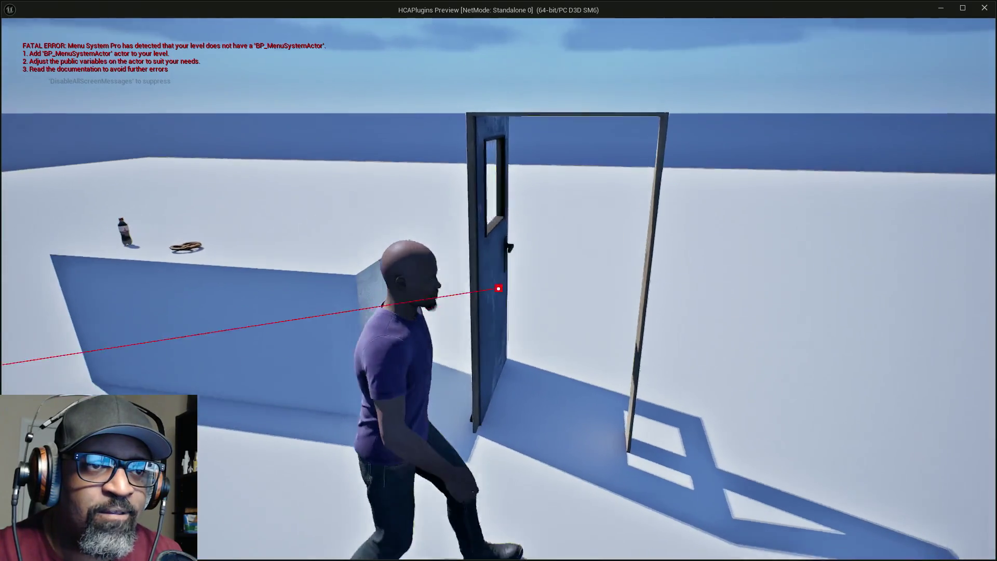
{"action": "key", "text": "e"}
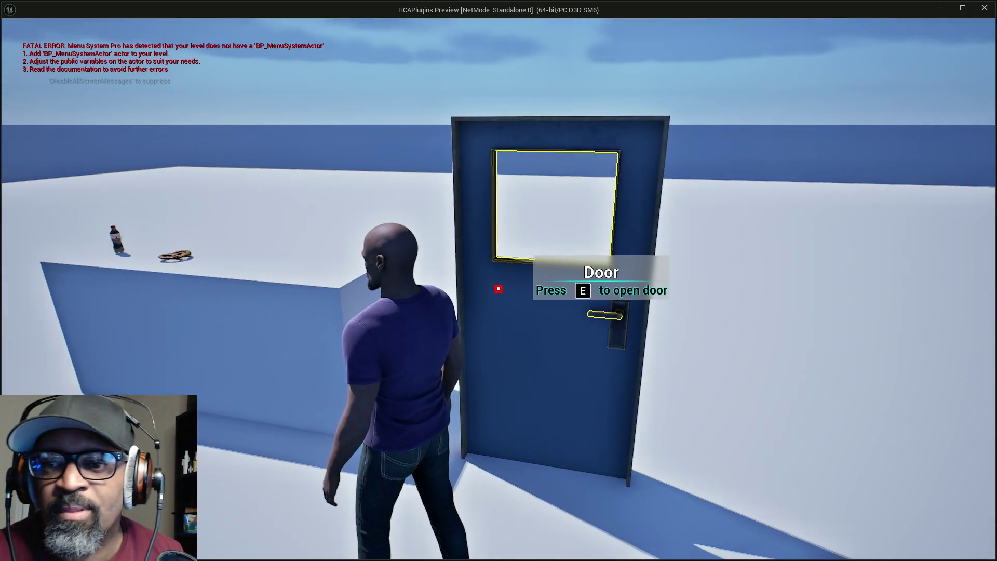
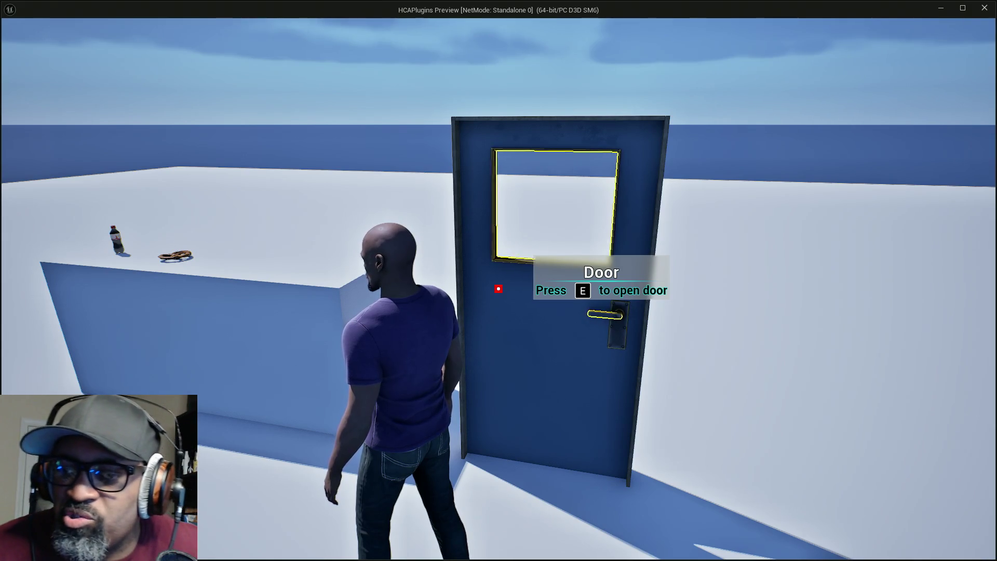
Walk the character to the door and open and close it several times.
{"action": "key", "text": "d"}
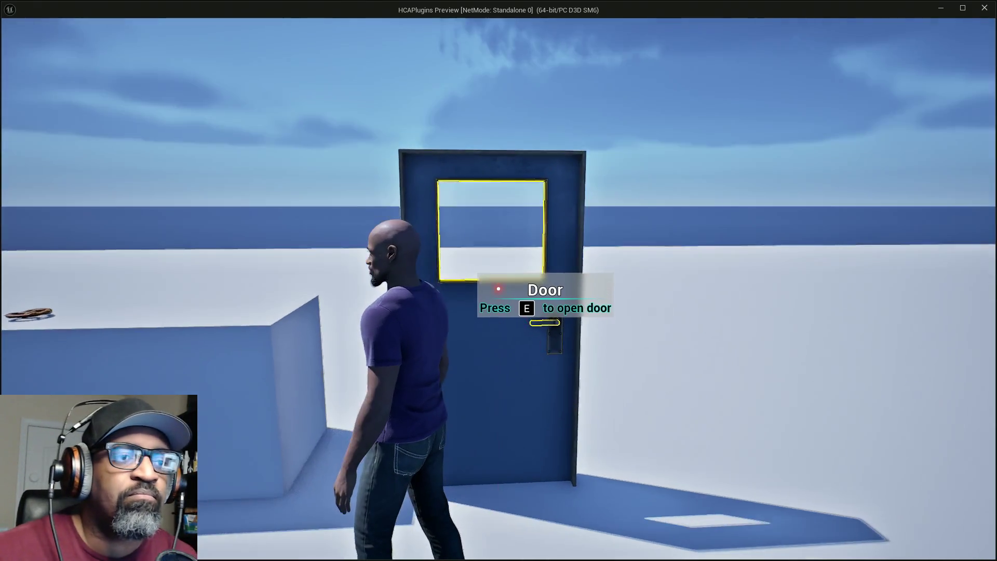
{"action": "key", "text": "d"}
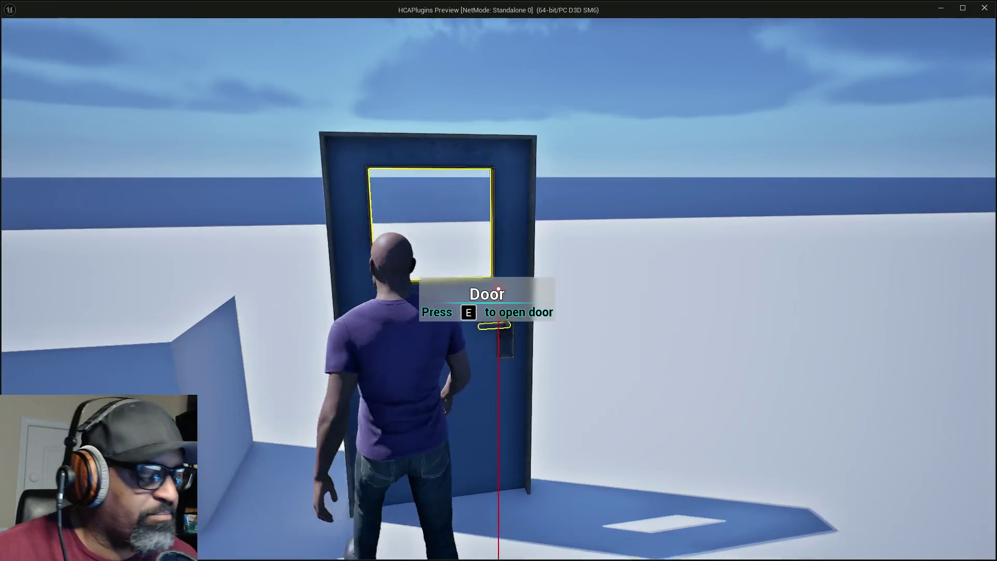
{"action": "key", "text": "e"}
{"action": "key", "text": "e"}
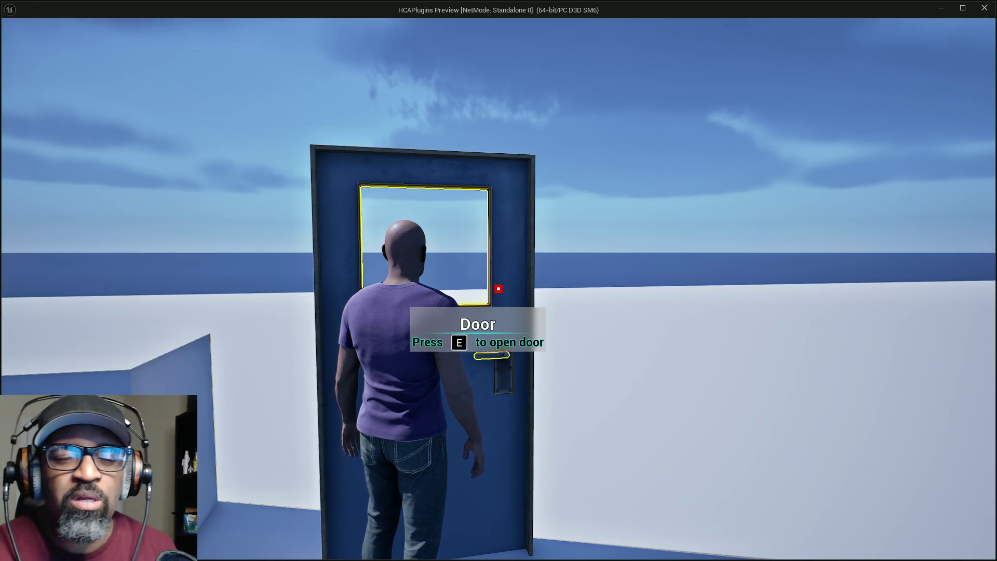
{"action": "scroll", "coordinate": [499, 281], "scroll_direction": "up", "scroll_amount": 1}
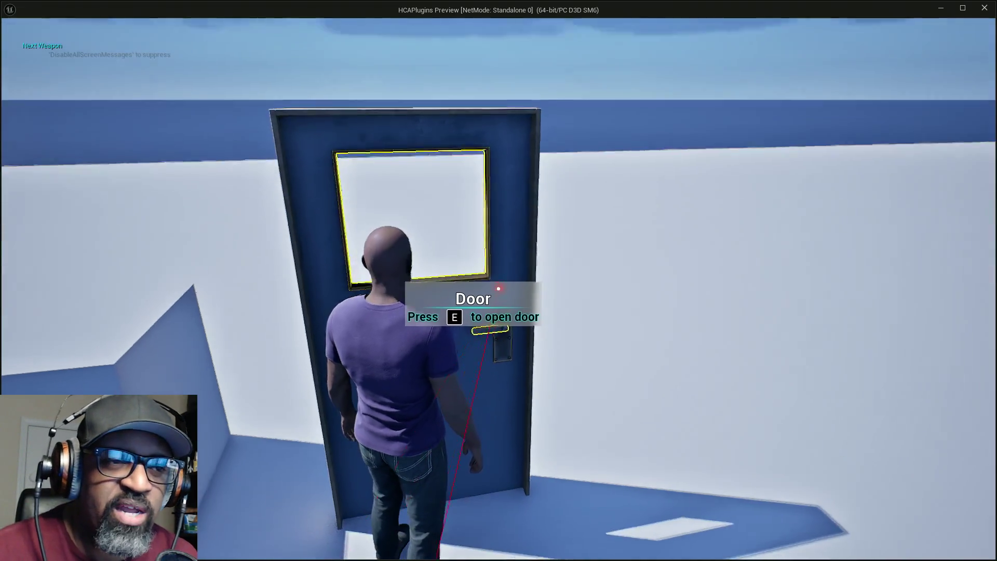
{"action": "key", "text": "e"}
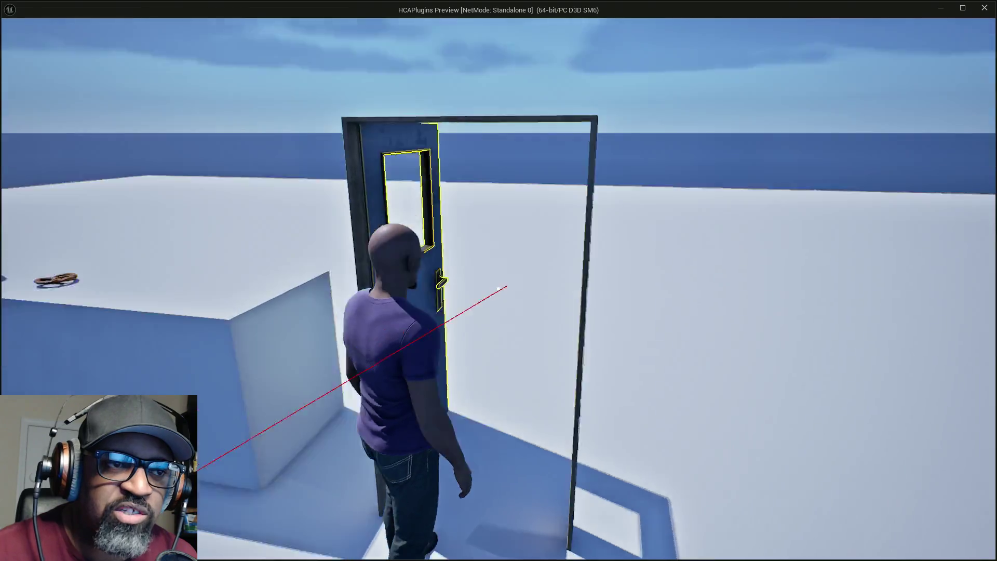
{"action": "key", "text": "e"}
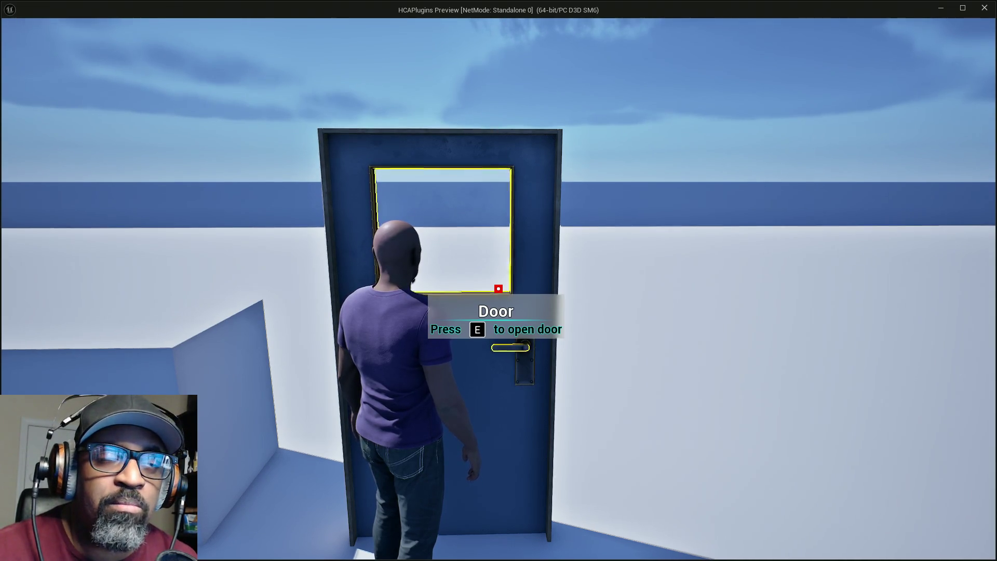
{"action": "key", "text": "e"}
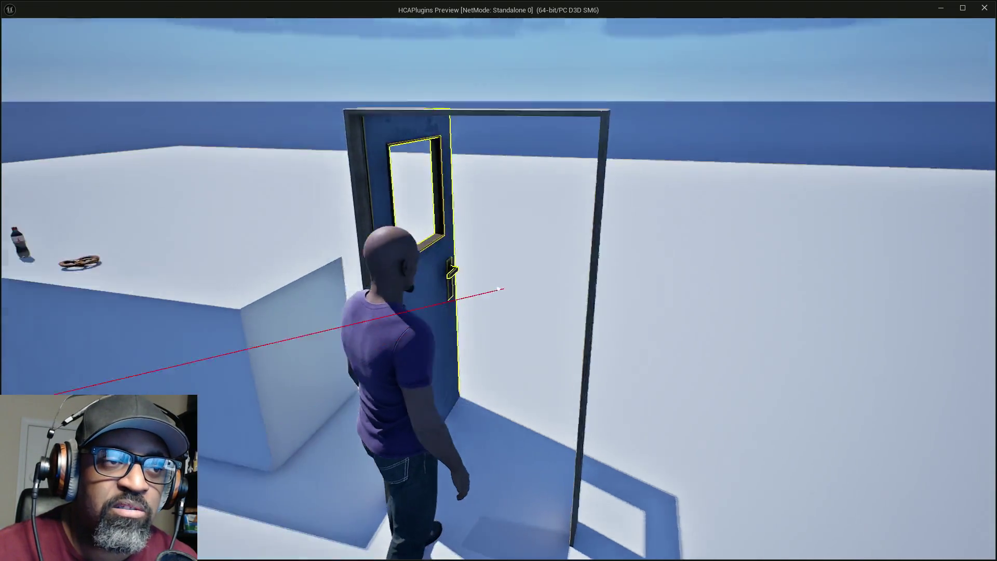
{"action": "key", "text": "e"}
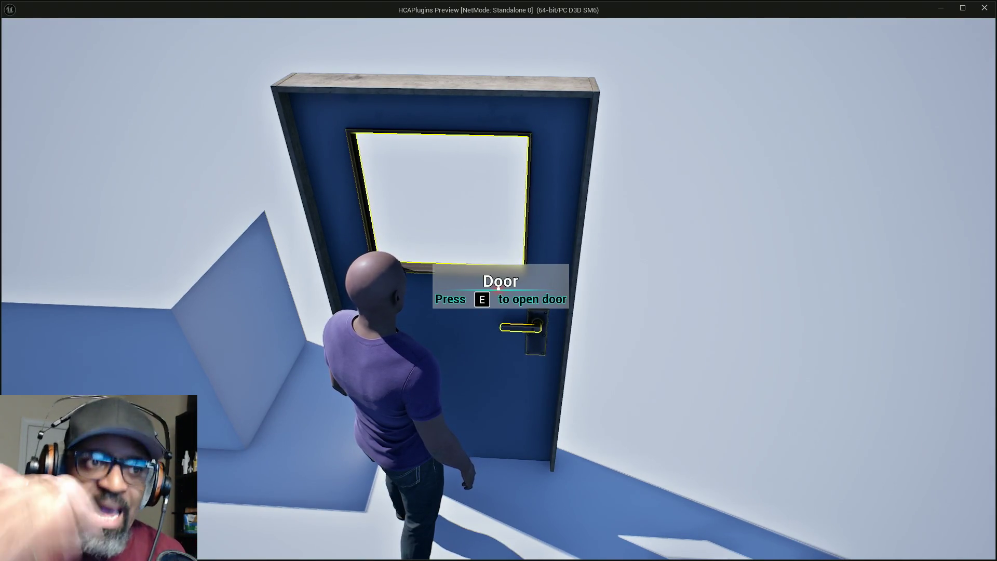
Cycle the door once more, then walk to the pretzel and start inspecting it.
{"action": "key", "text": "e"}
{"action": "key", "text": "e"}
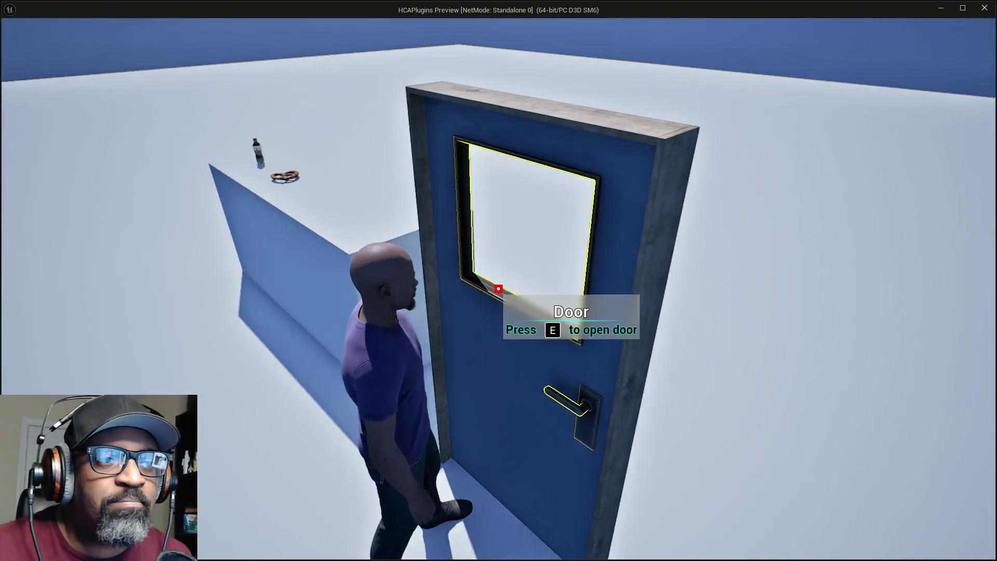
{"action": "key", "text": "w"}
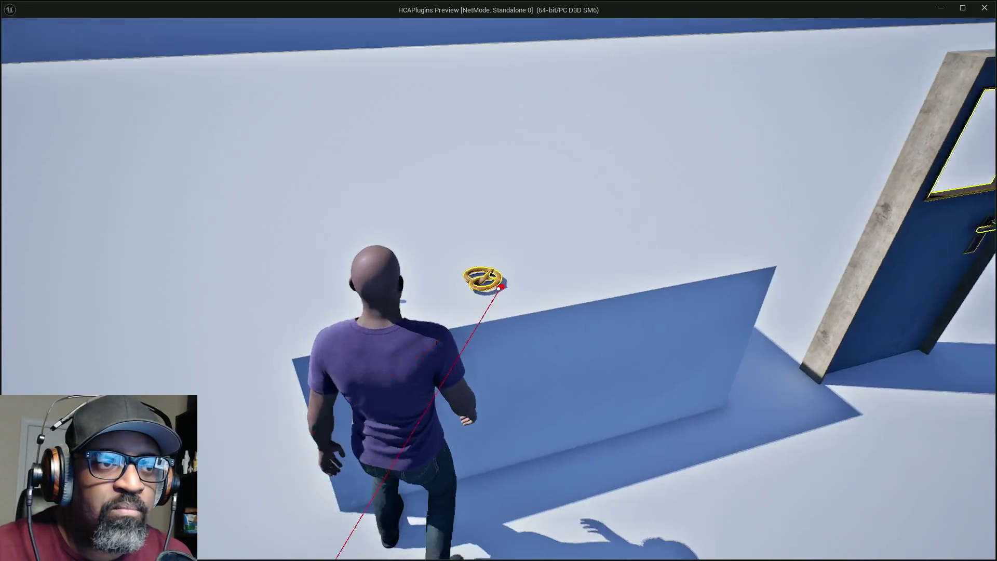
{"action": "key", "text": "e"}
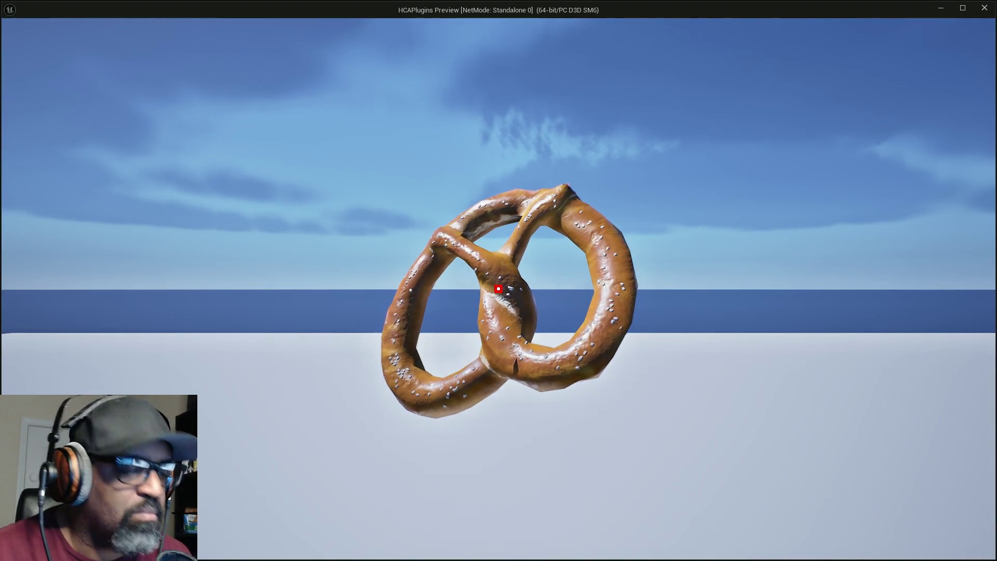
Zoom in and out on the pretzel and rotate it edge-on and to other sides, then close the inspection.
{"action": "scroll", "coordinate": [498, 289], "scroll_direction": "up", "scroll_amount": 3}
{"action": "scroll", "coordinate": [498, 289], "scroll_direction": "down", "scroll_amount": 3}
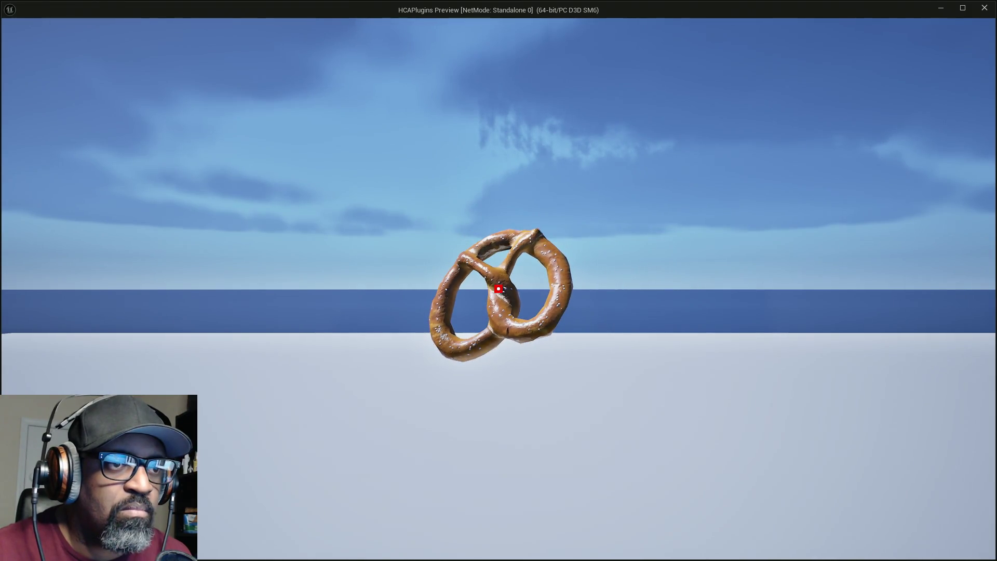
{"action": "scroll", "coordinate": [498, 289], "scroll_direction": "up", "scroll_amount": 3}
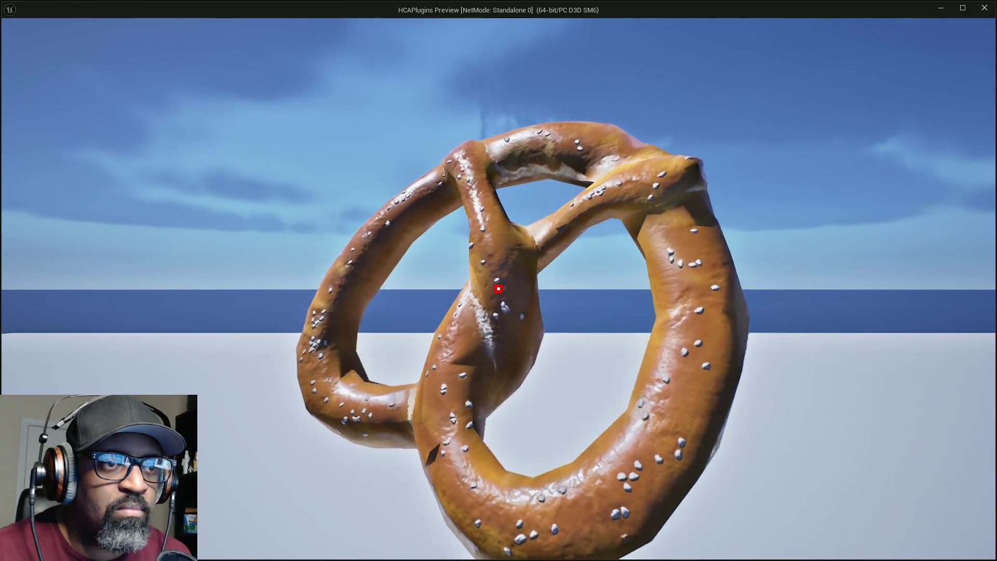
{"action": "left_click_drag", "start_coordinate": [498, 289], "coordinate": [498, 288]}
{"action": "scroll", "coordinate": [497, 289], "scroll_direction": "up", "scroll_amount": 3}
{"action": "scroll", "coordinate": [498, 288], "scroll_direction": "down", "scroll_amount": 2}
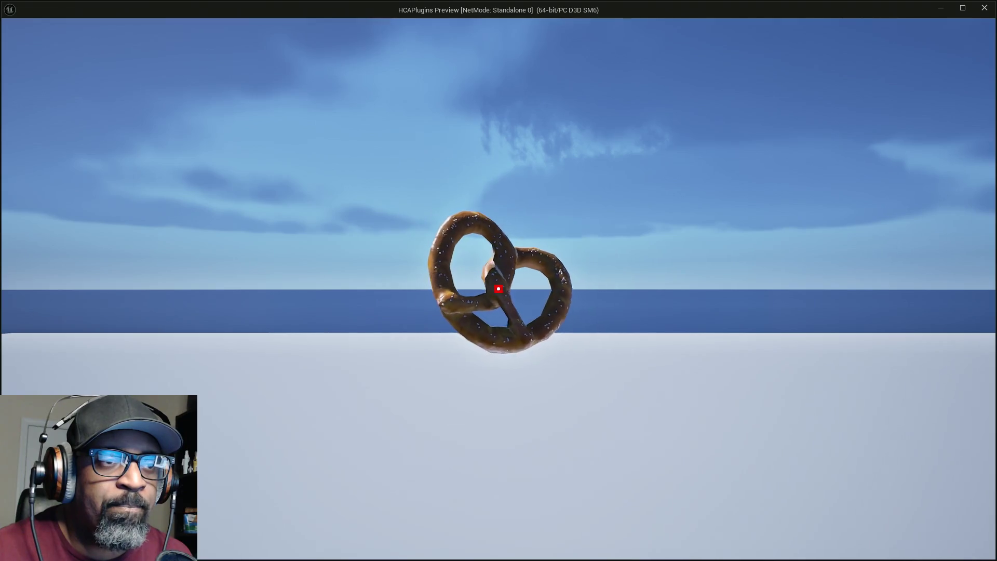
{"action": "left_click_drag", "start_coordinate": [498, 288], "coordinate": [498, 289]}
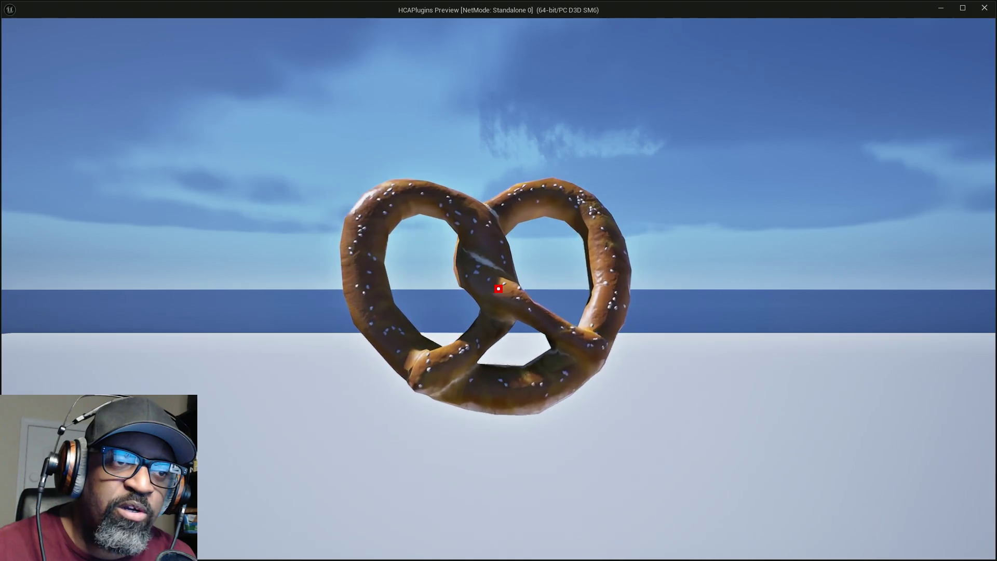
{"action": "scroll", "coordinate": [498, 288], "scroll_direction": "up", "scroll_amount": 2}
{"action": "left_click_drag", "start_coordinate": [498, 289], "coordinate": [498, 289]}
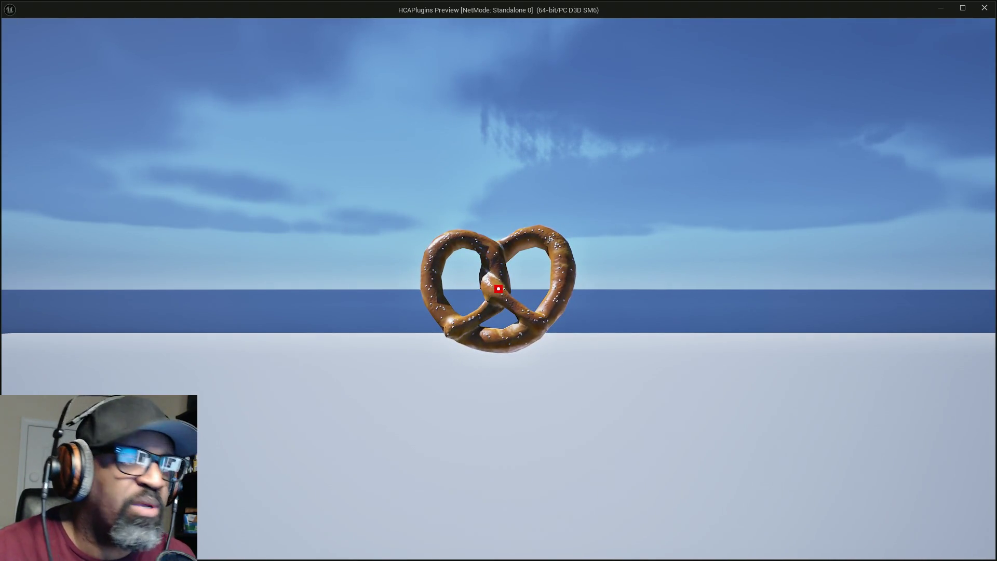
{"action": "key", "text": "e"}
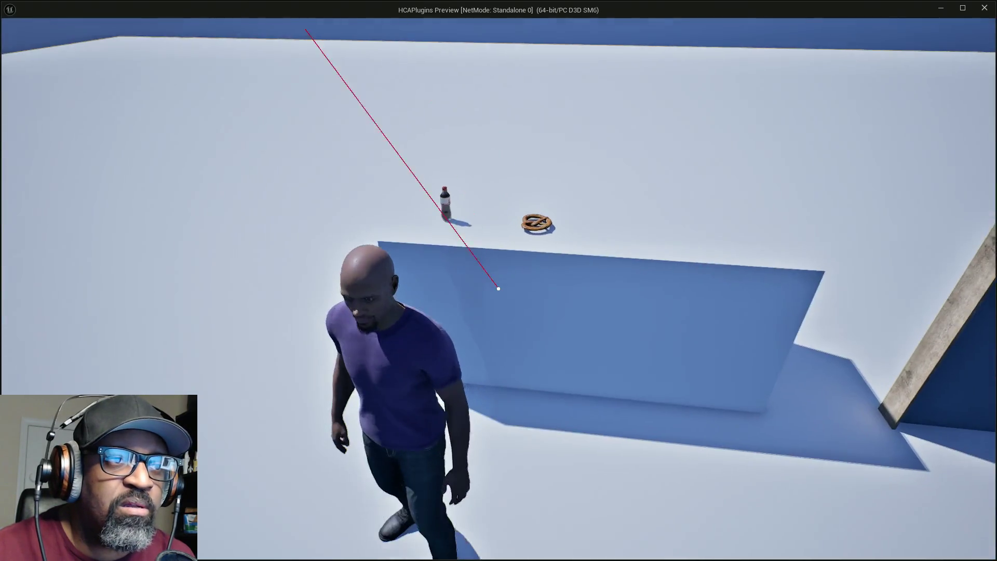
Inspect the Seasalt Soda bottle close up with zoom, then stop the Play-in-Editor preview.
{"action": "key", "text": "e"}
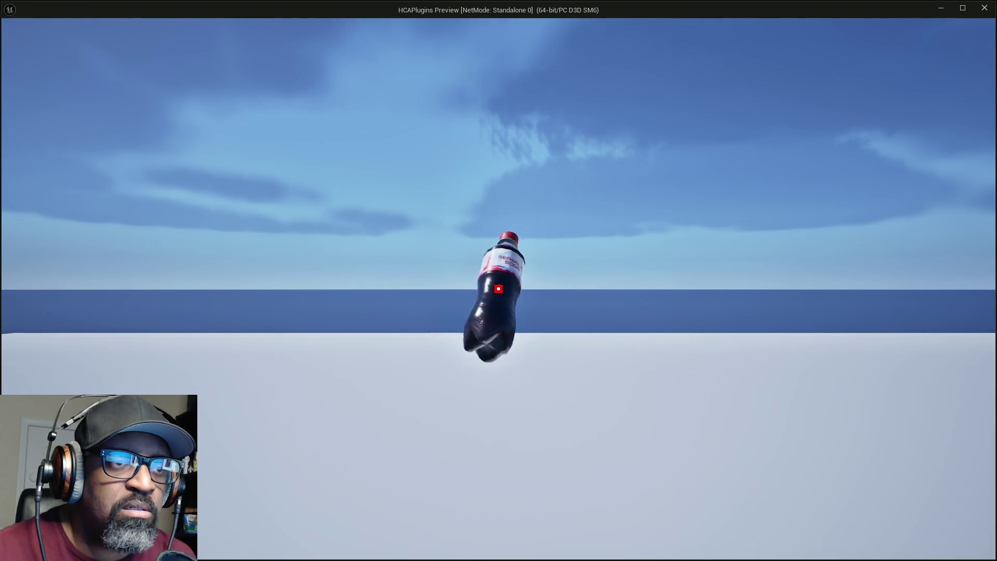
{"action": "key", "text": "e"}
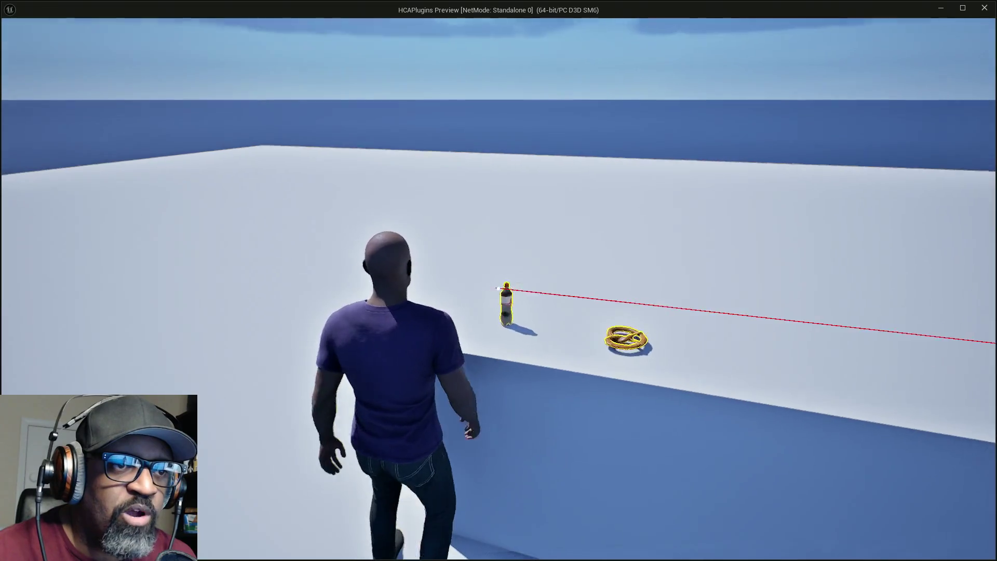
{"action": "mouse_move", "coordinate": [499, 288]}
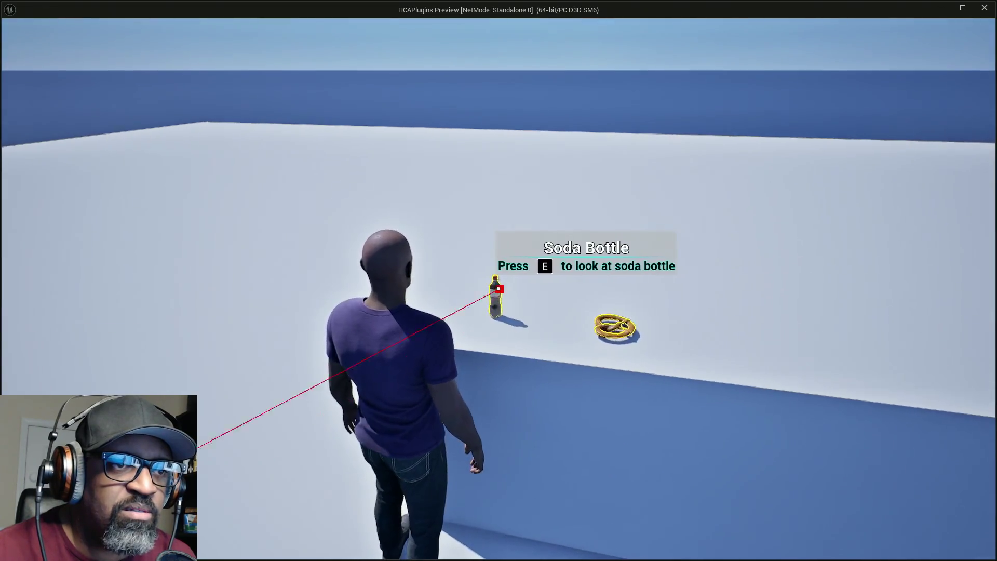
{"action": "key", "text": "e"}
{"action": "scroll", "coordinate": [498, 288], "scroll_direction": "up", "scroll_amount": 5}
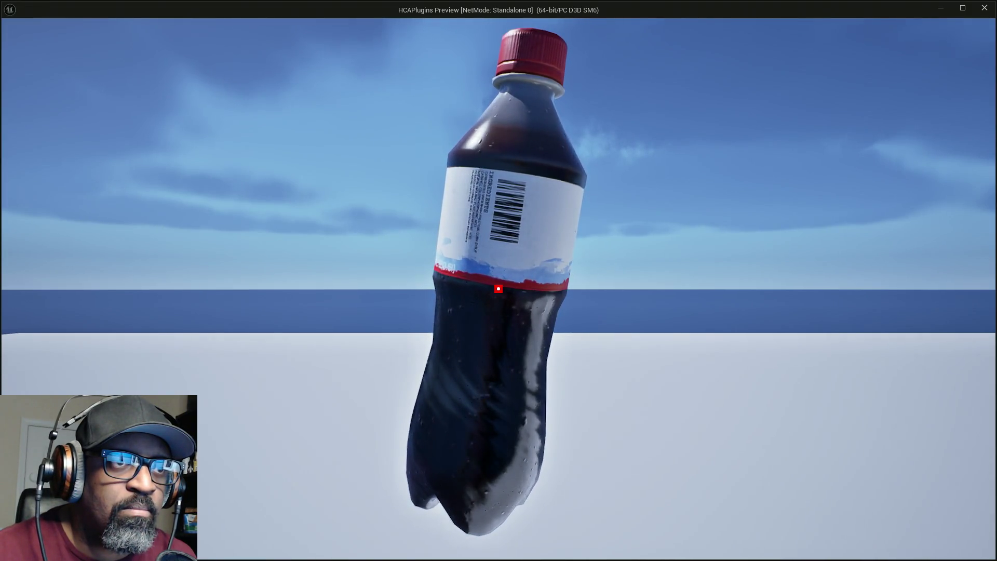
{"action": "key", "text": "e"}
{"action": "key", "text": "e"}
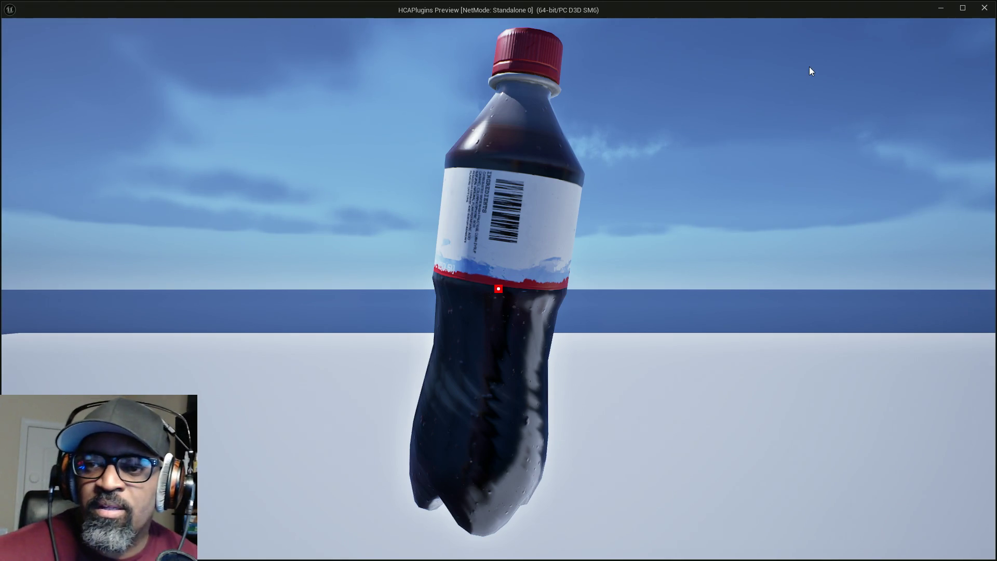
{"action": "key", "text": "Escape"}
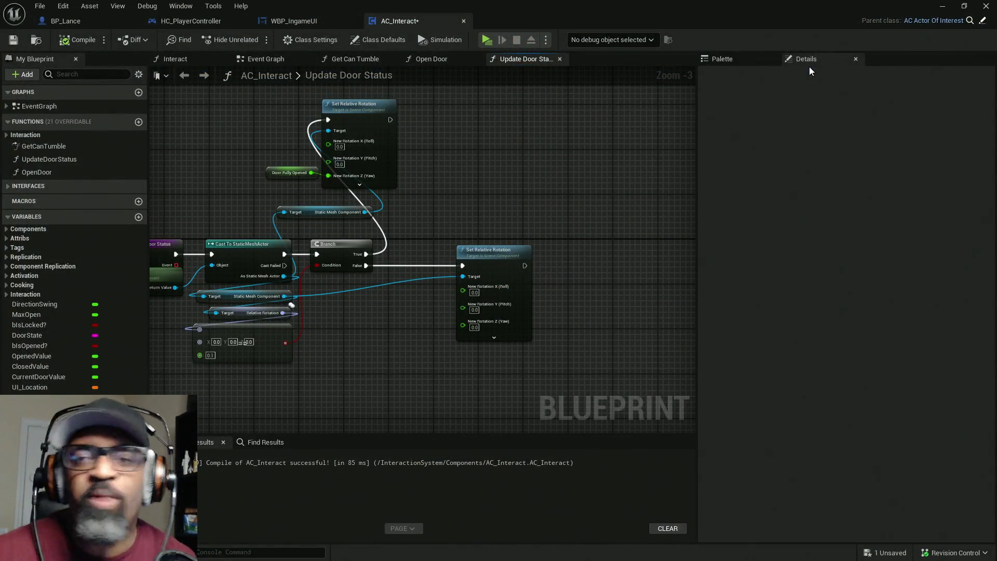
Move the Set Relative Rotation and Door Fully Opened nodes further right and save AC_Interact.
{"action": "left_click_drag", "start_coordinate": [277, 128], "coordinate": [458, 189]}
{"action": "mouse_move", "coordinate": [373, 166]}
{"action": "left_mouse_down"}
{"action": "mouse_move", "coordinate": [524, 167]}
{"action": "mouse_move", "coordinate": [508, 179]}
{"action": "left_mouse_up"}
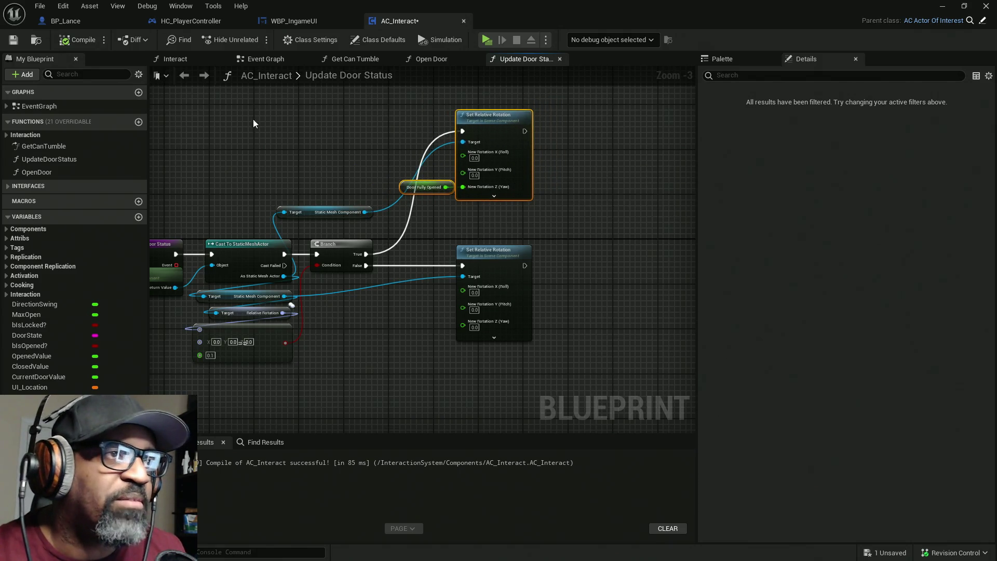
{"action": "key", "text": "ctrl+s"}
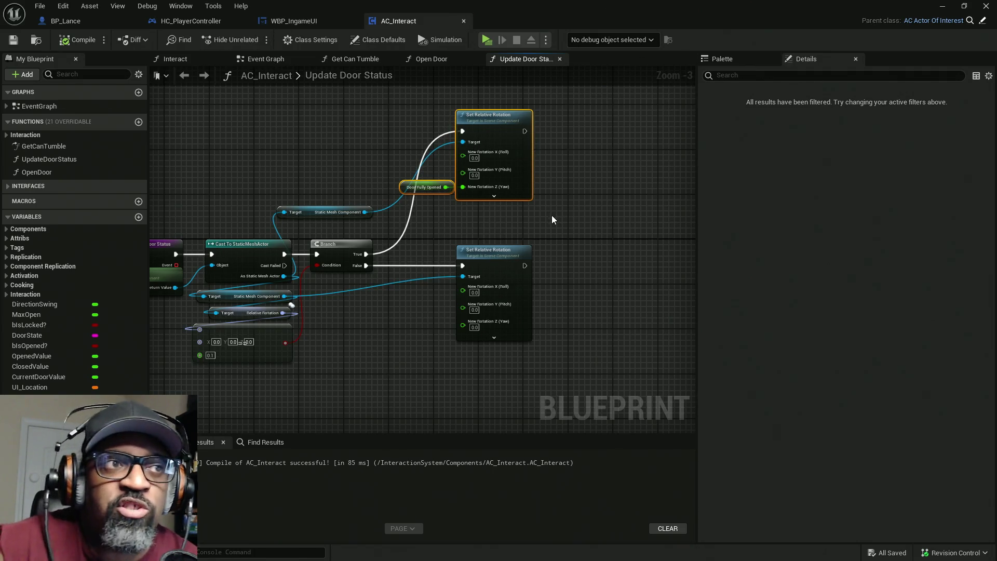
In WBP_IngameUI, select the LanceUI portrait and bring up its Navigation Left options.
{"action": "left_click", "coordinate": [300, 22]}
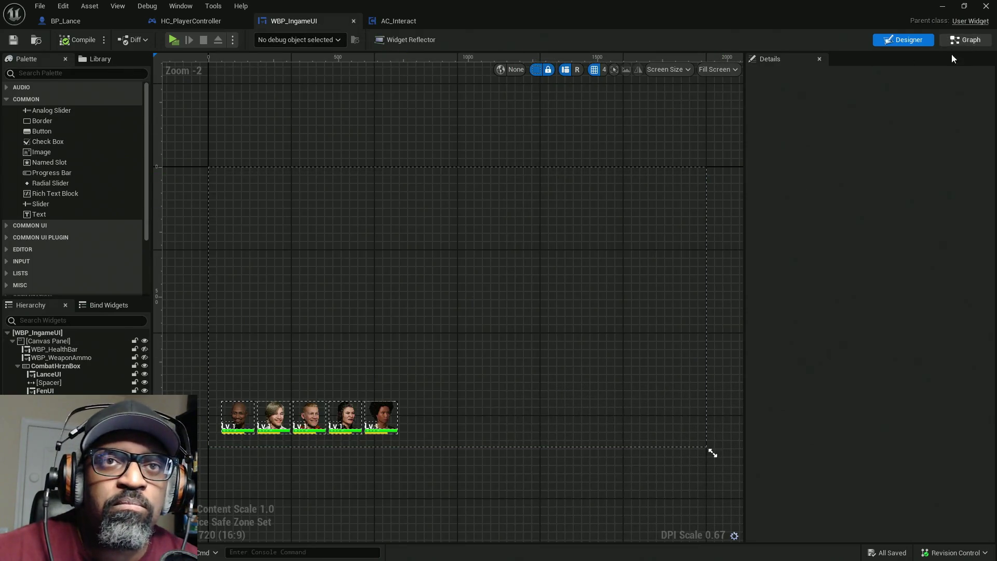
{"action": "left_click", "coordinate": [59, 374]}
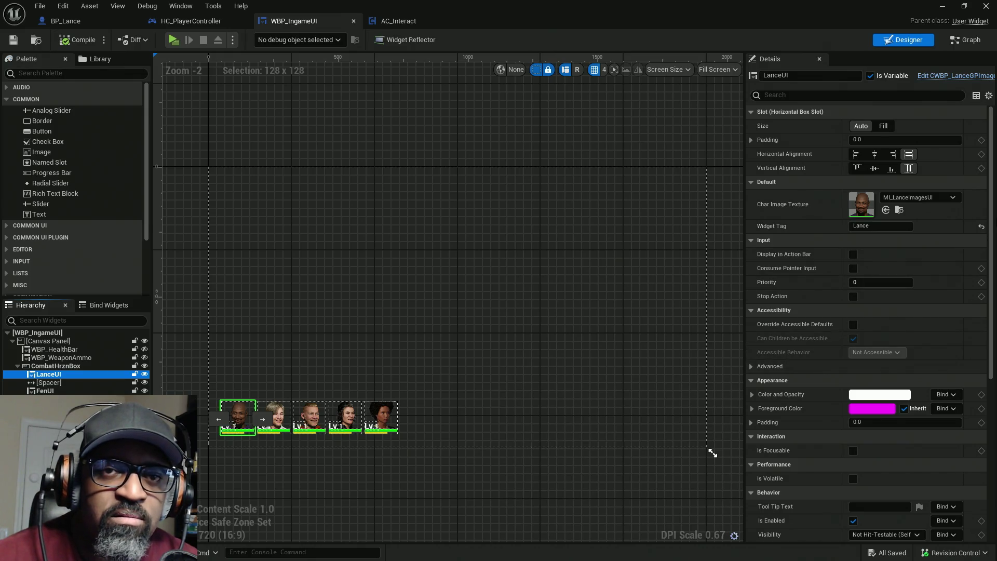
{"action": "scroll", "coordinate": [989, 223], "scroll_direction": "down", "scroll_amount": 5}
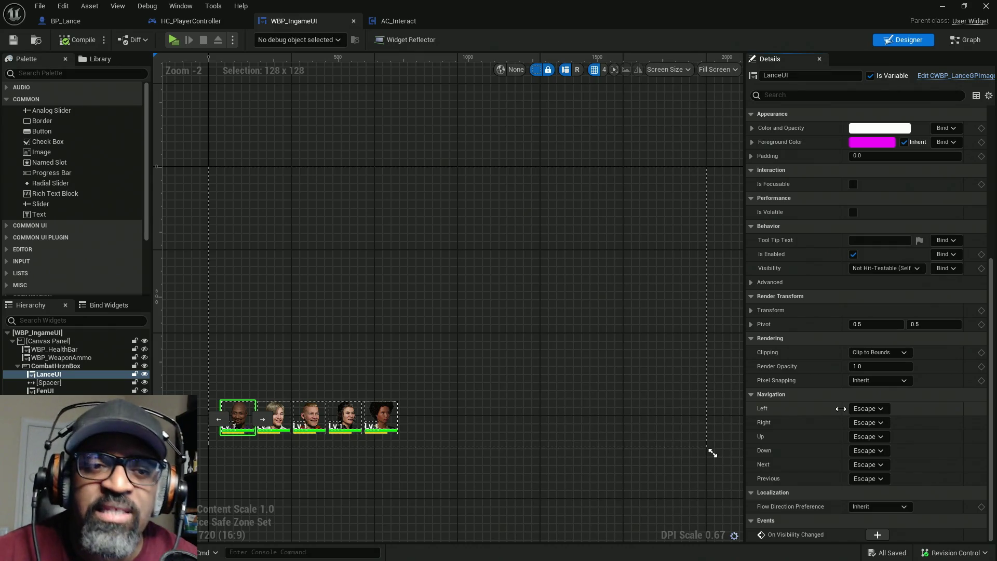
{"action": "left_click", "coordinate": [870, 411]}
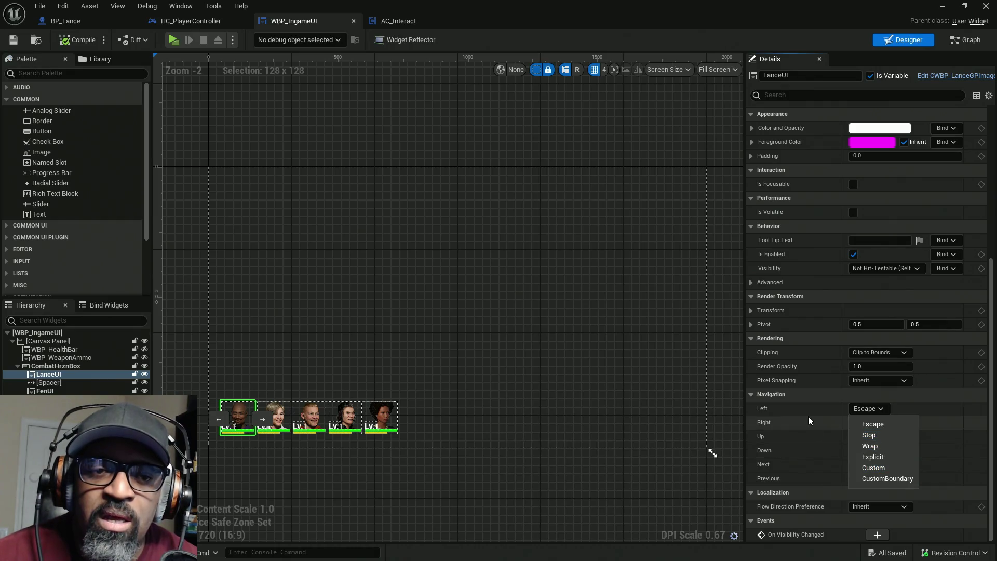
Leave LanceUI's Left navigation unchanged, then select SandraUI and view its Right navigation options.
{"action": "left_click", "coordinate": [787, 408]}
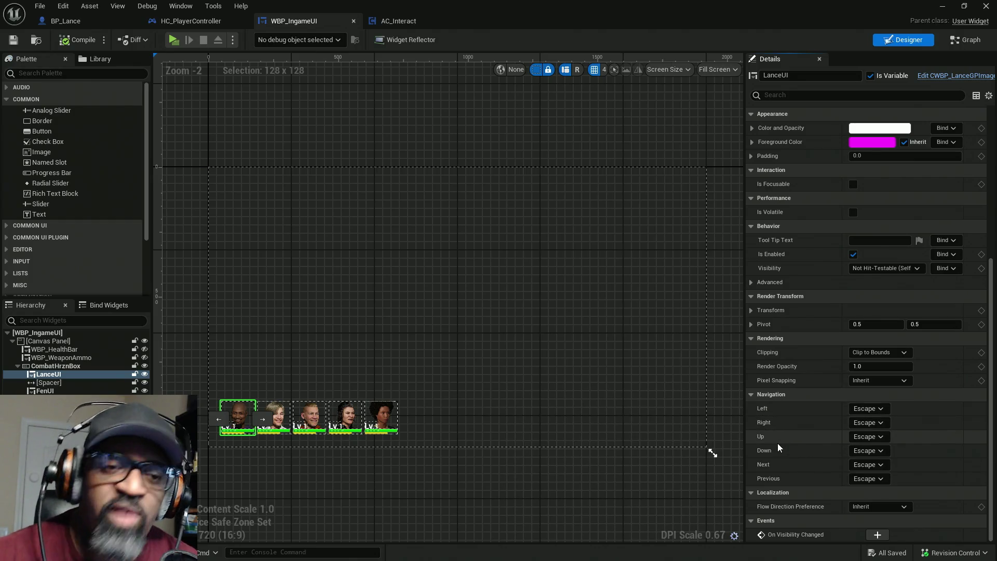
{"action": "left_click", "coordinate": [883, 409]}
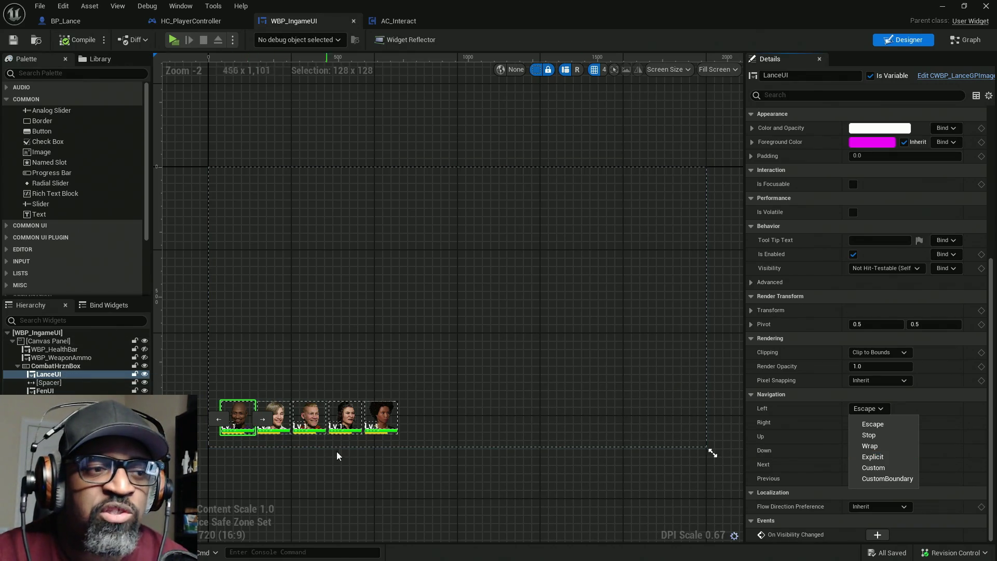
{"action": "left_click", "coordinate": [390, 427]}
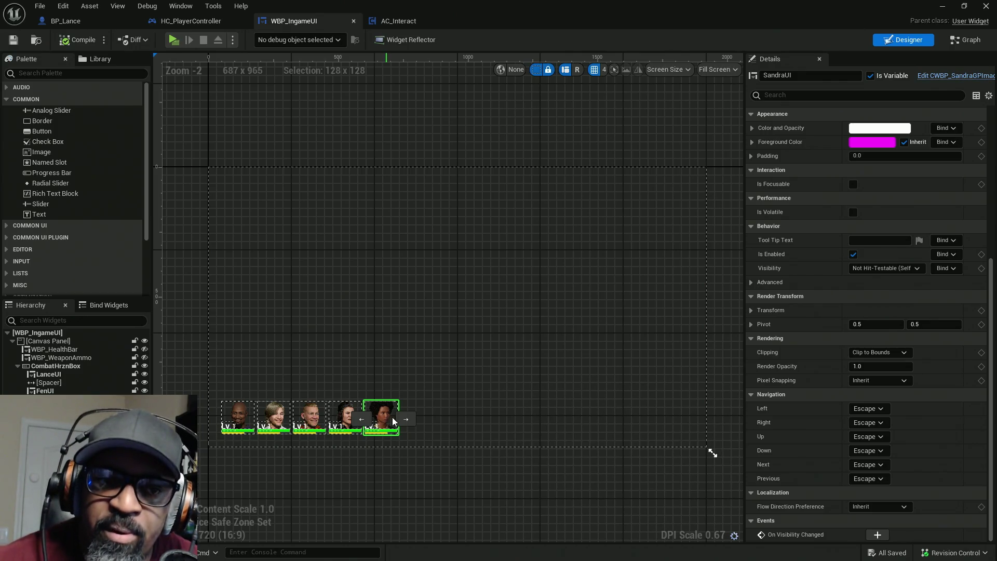
{"action": "left_click", "coordinate": [880, 422]}
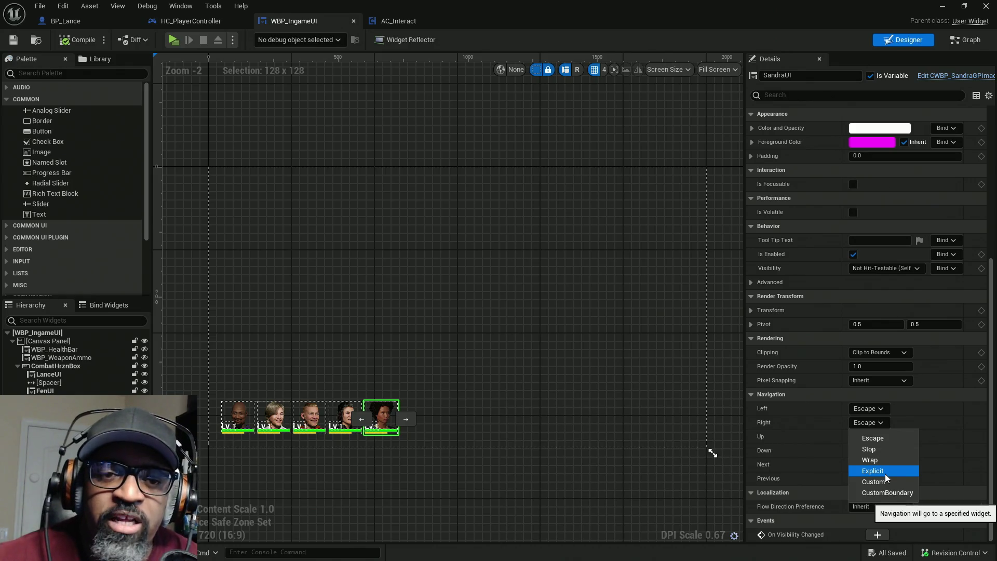
Set SandraUI's Right navigation to Explicit targeting LanceUI, then select the LanceUI portrait.
{"action": "left_click", "coordinate": [885, 472]}
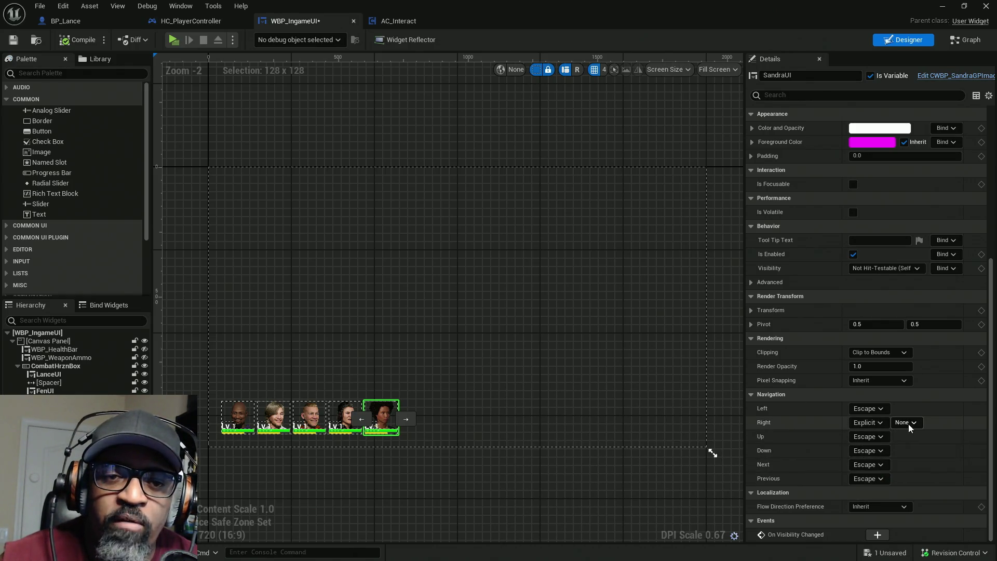
{"action": "left_click", "coordinate": [912, 423]}
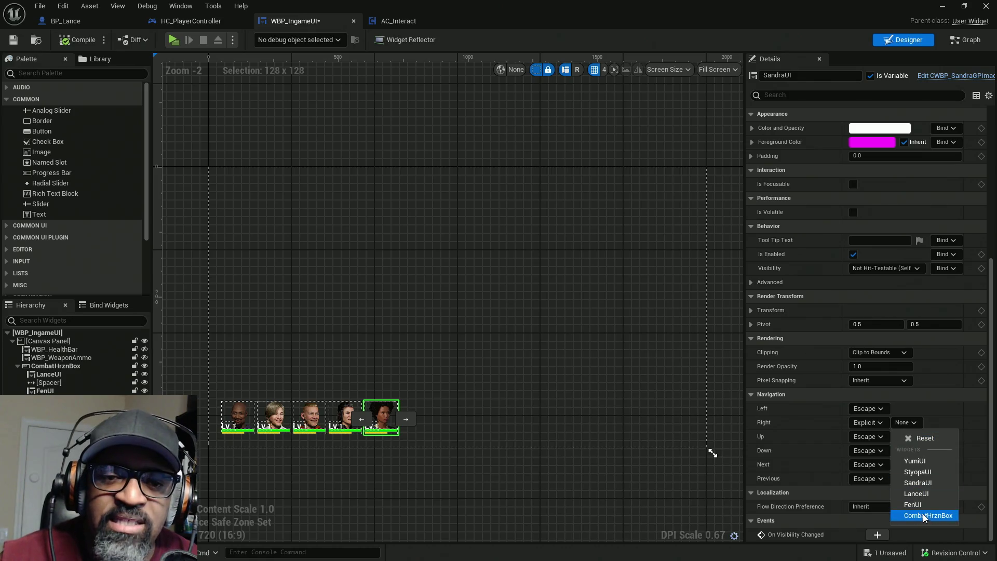
{"action": "left_click", "coordinate": [923, 495]}
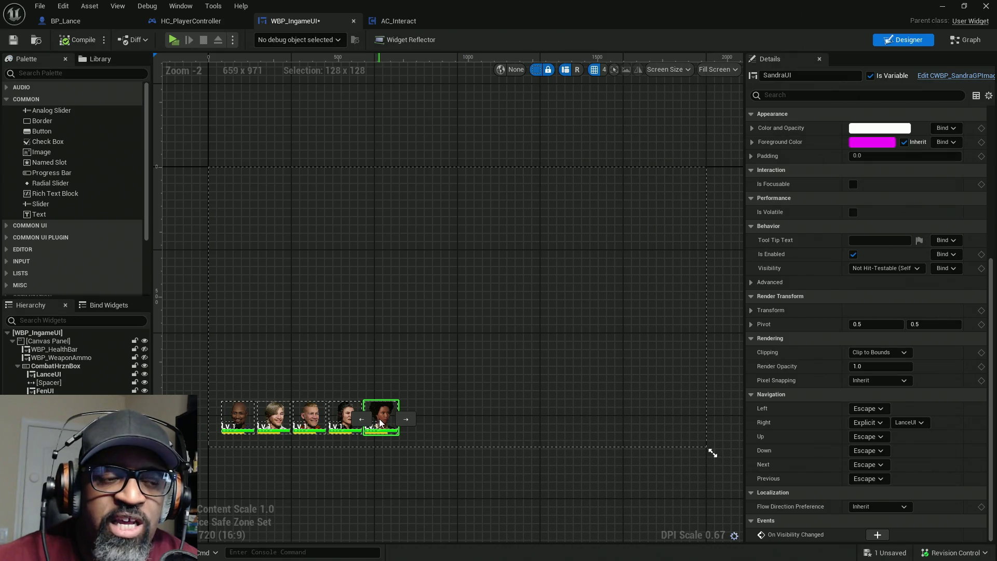
{"action": "left_click", "coordinate": [245, 420]}
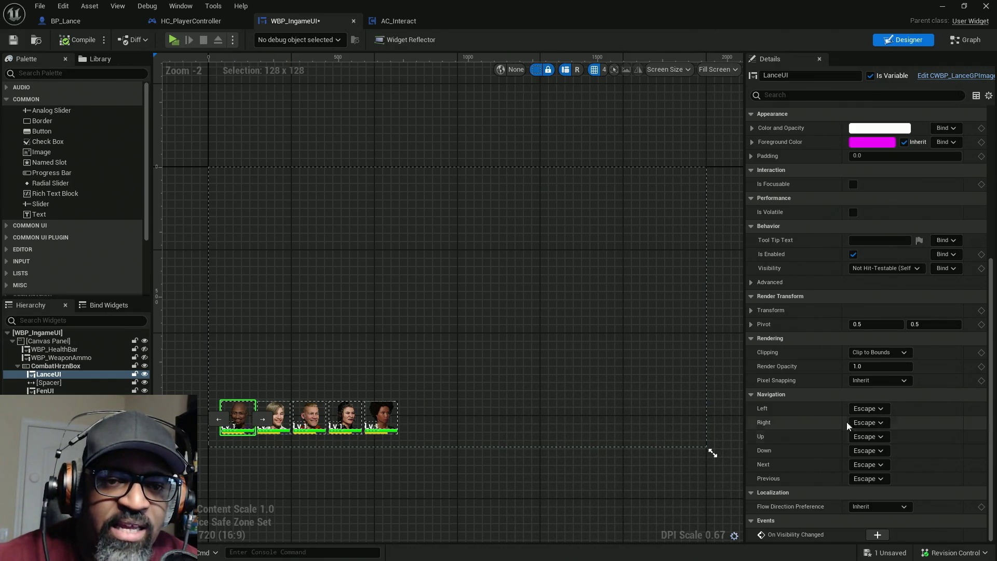
Set LanceUI's Right navigation to Explicit FenUI, then revert it to Escape.
{"action": "left_click", "coordinate": [871, 423]}
{"action": "left_click", "coordinate": [882, 468]}
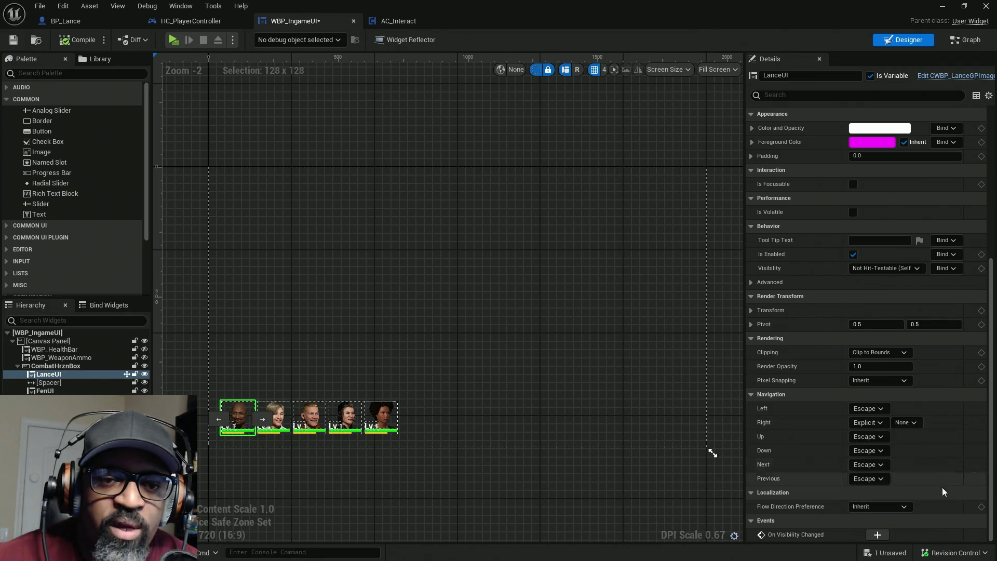
{"action": "left_click", "coordinate": [919, 424]}
{"action": "left_click", "coordinate": [914, 504]}
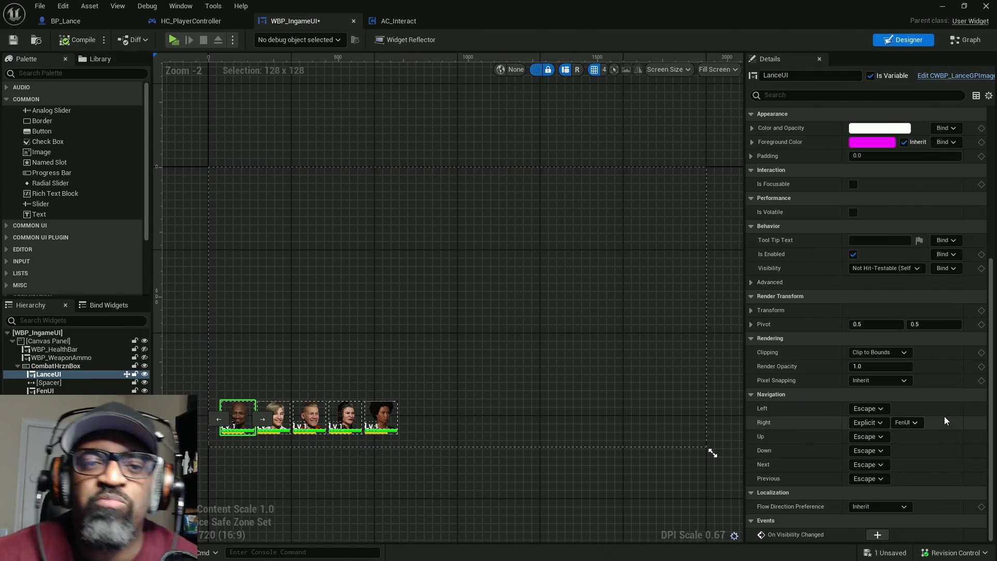
{"action": "left_click", "coordinate": [882, 423]}
{"action": "left_click", "coordinate": [879, 438]}
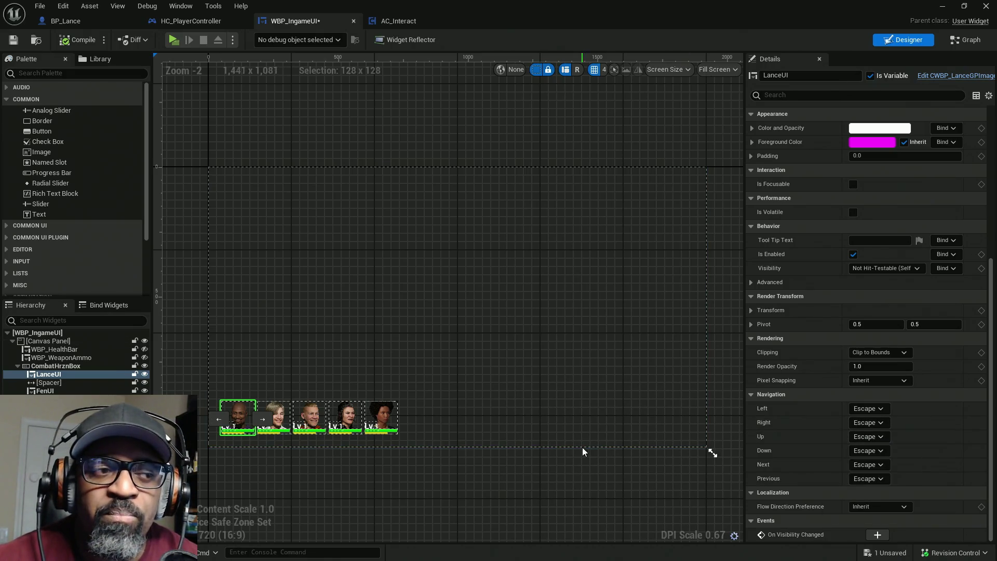
Select the SandraUI portrait and set its Right navigation back to Escape.
{"action": "left_click", "coordinate": [382, 410]}
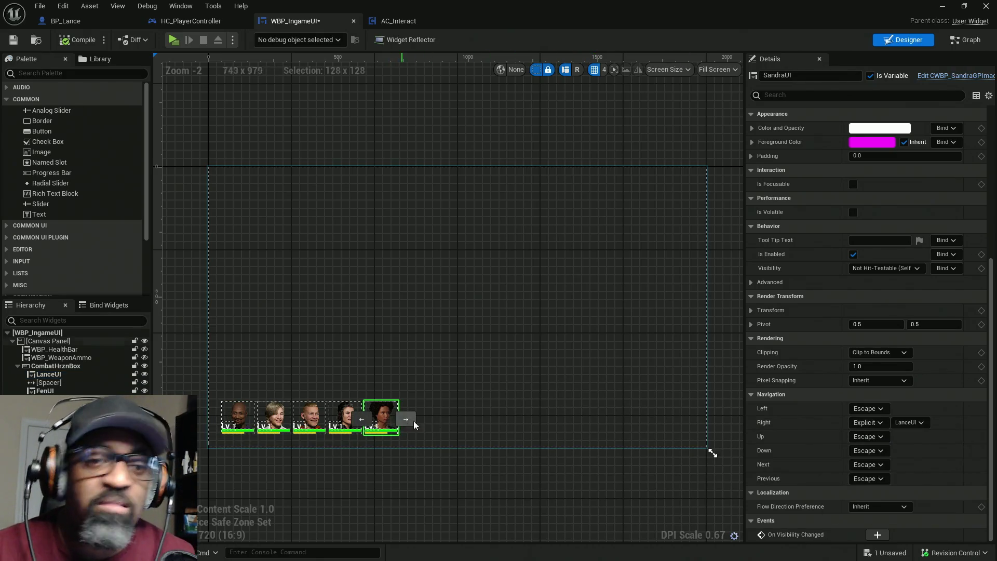
{"action": "left_click", "coordinate": [878, 422]}
{"action": "left_click", "coordinate": [875, 438]}
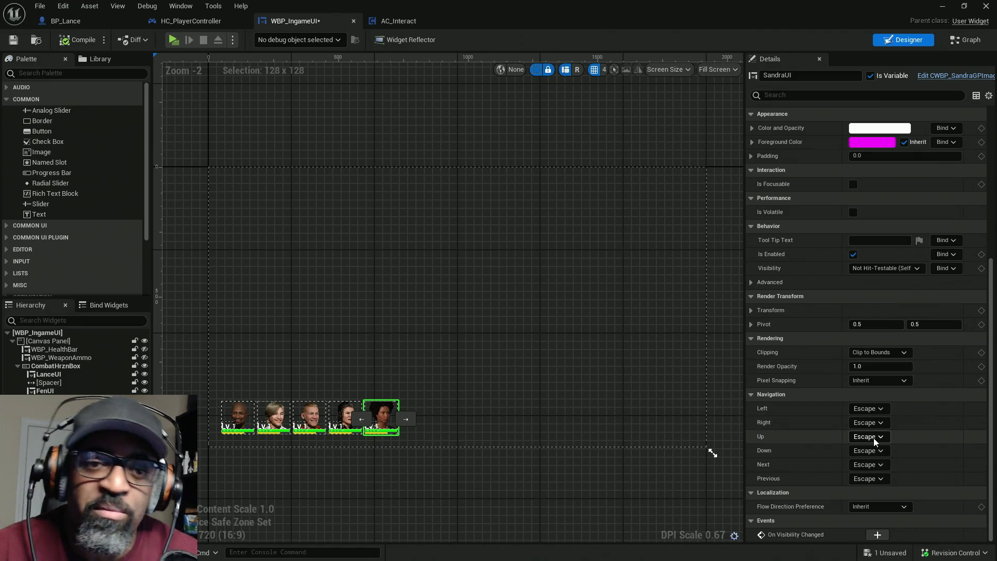